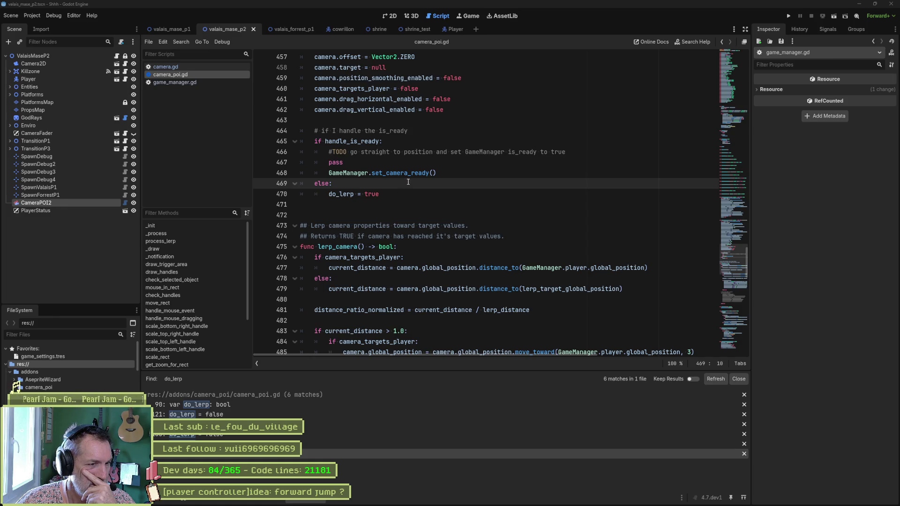
Jump to lerp_camera_to_target in camera_poi.gd and scroll through its body
{"action": "scroll", "coordinate": [431, 171], "scroll_direction": "down", "scroll_amount": 7}
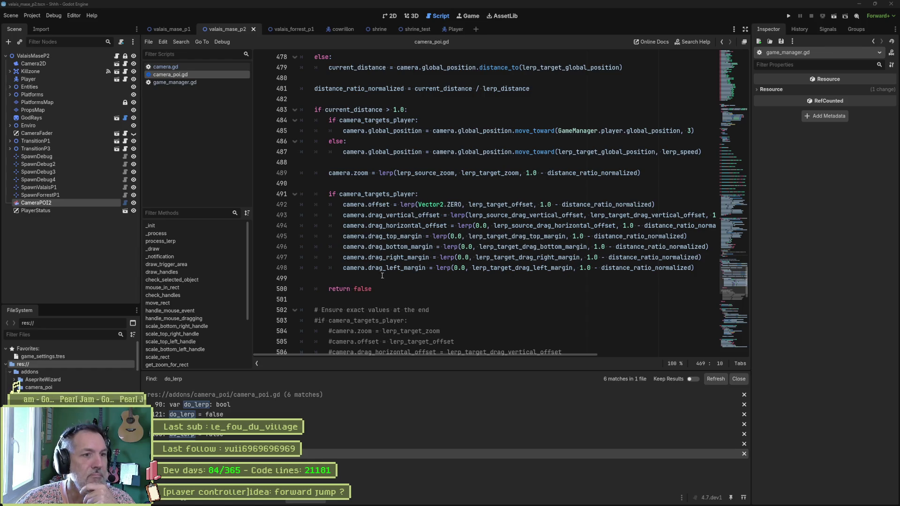
{"action": "scroll", "coordinate": [415, 259], "scroll_direction": "up", "scroll_amount": 3}
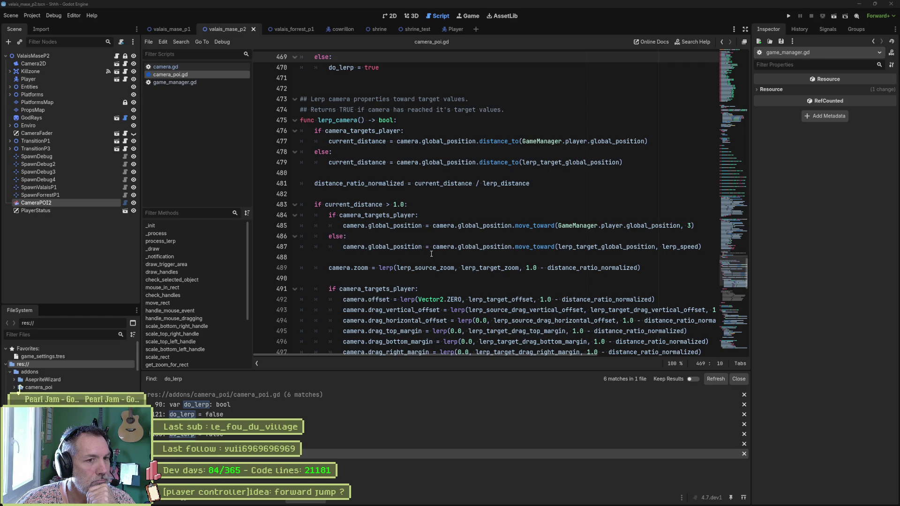
{"action": "mouse_move", "coordinate": [543, 498]}
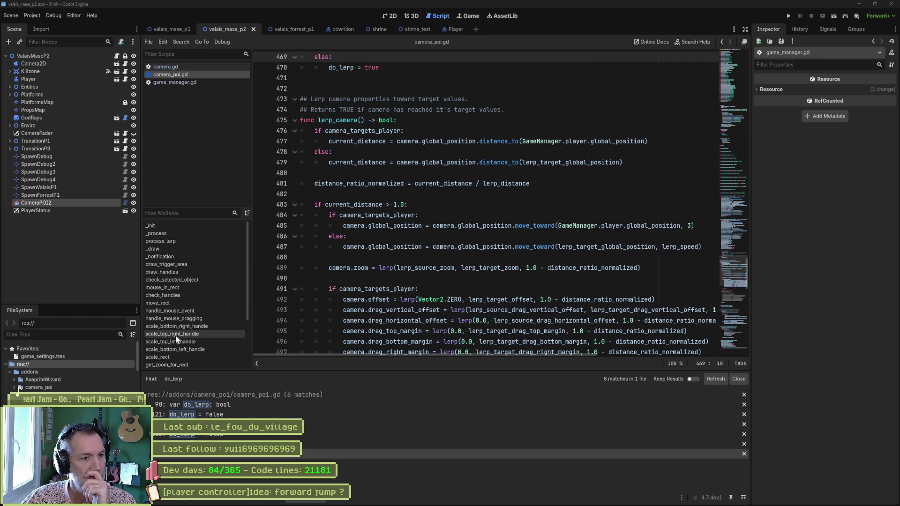
{"action": "scroll", "coordinate": [190, 331], "scroll_direction": "down", "scroll_amount": 1}
{"action": "scroll", "coordinate": [192, 338], "scroll_direction": "down", "scroll_amount": 1}
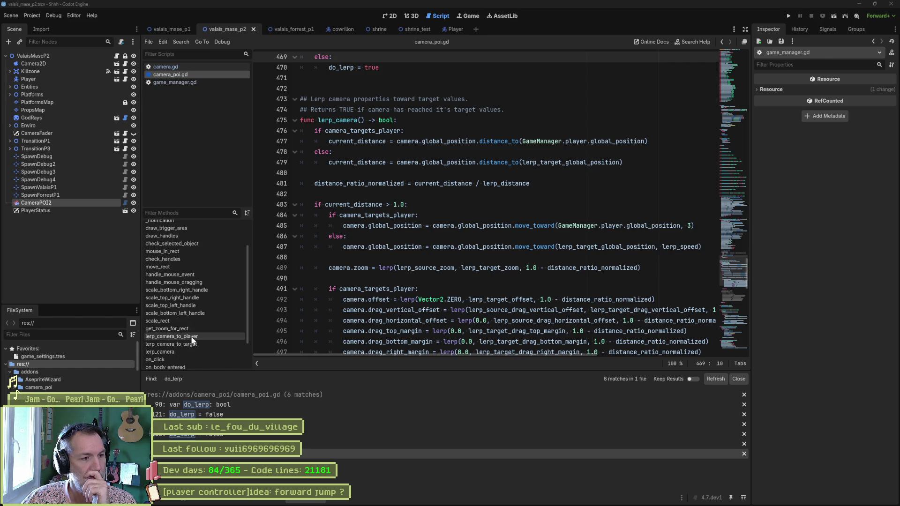
{"action": "left_click", "coordinate": [187, 344]}
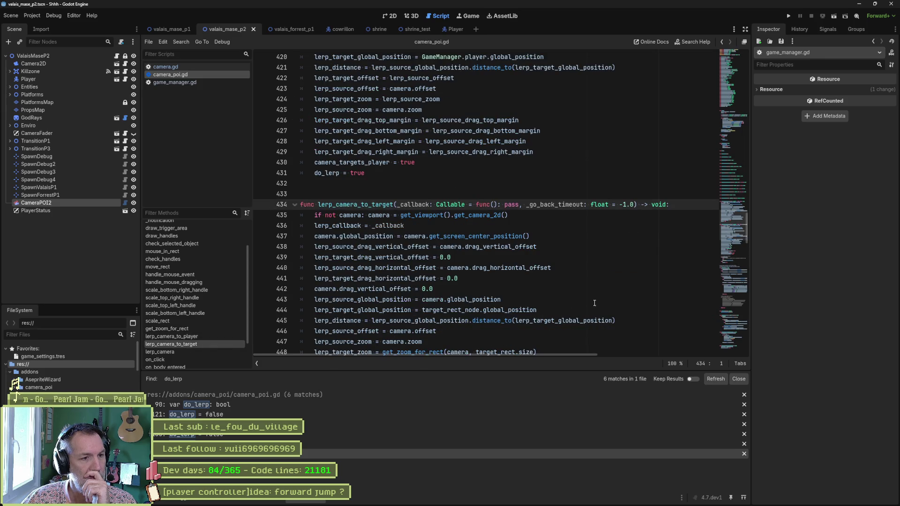
{"action": "scroll", "coordinate": [562, 291], "scroll_direction": "down", "scroll_amount": 1}
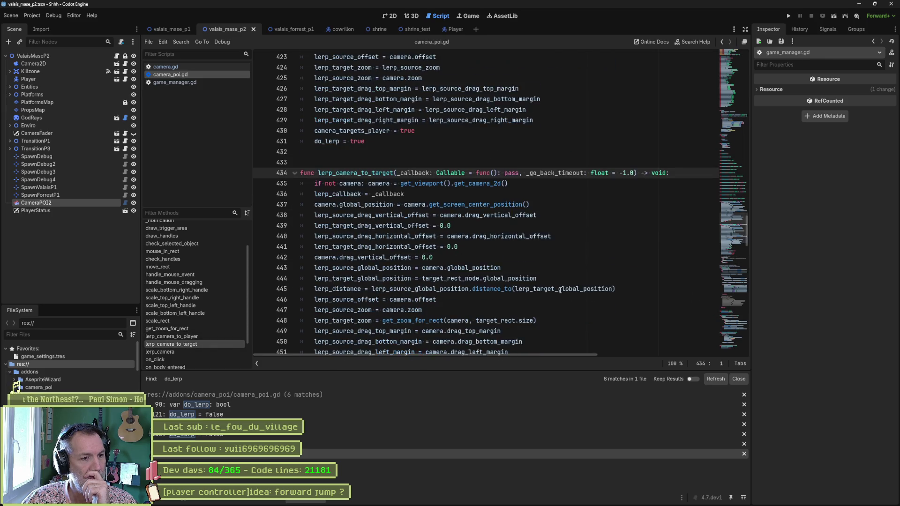
{"action": "scroll", "coordinate": [560, 290], "scroll_direction": "down", "scroll_amount": 2}
{"action": "scroll", "coordinate": [560, 290], "scroll_direction": "down", "scroll_amount": 3}
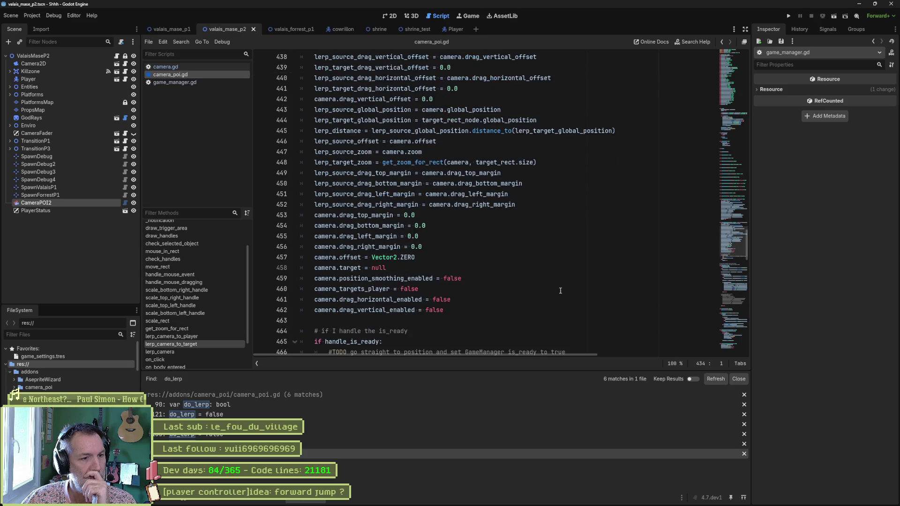
{"action": "scroll", "coordinate": [555, 289], "scroll_direction": "down", "scroll_amount": 1}
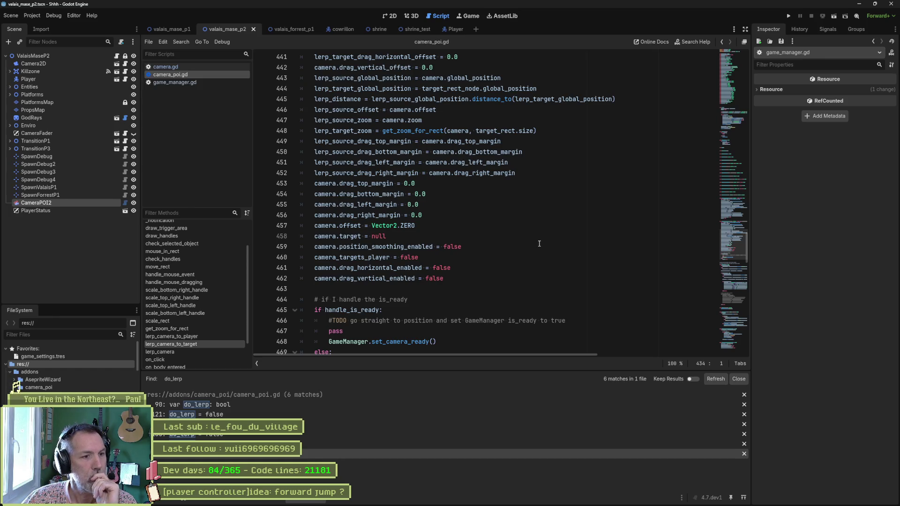
Bring up lerp_camera_to_player, which ends by setting camera_targets_player and do_lerp to true
{"action": "scroll", "coordinate": [539, 243], "scroll_direction": "up", "scroll_amount": 4}
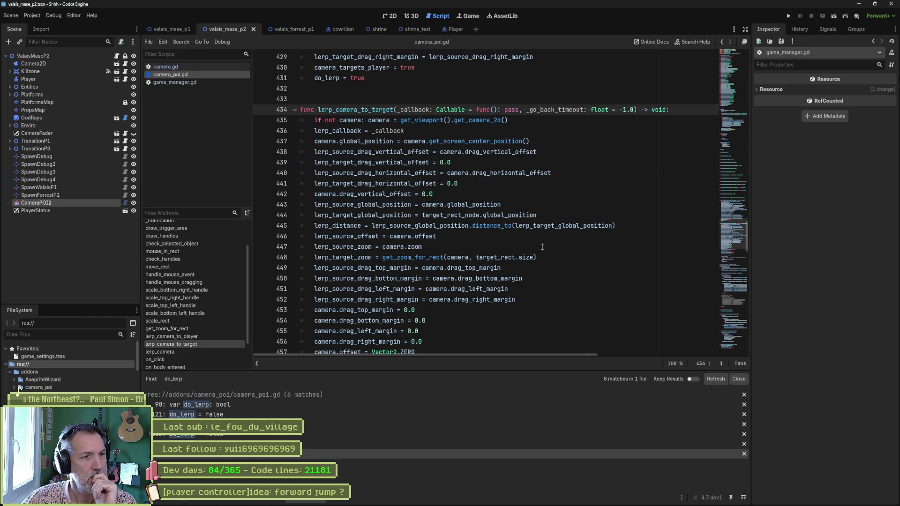
{"action": "scroll", "coordinate": [541, 247], "scroll_direction": "down", "scroll_amount": 8}
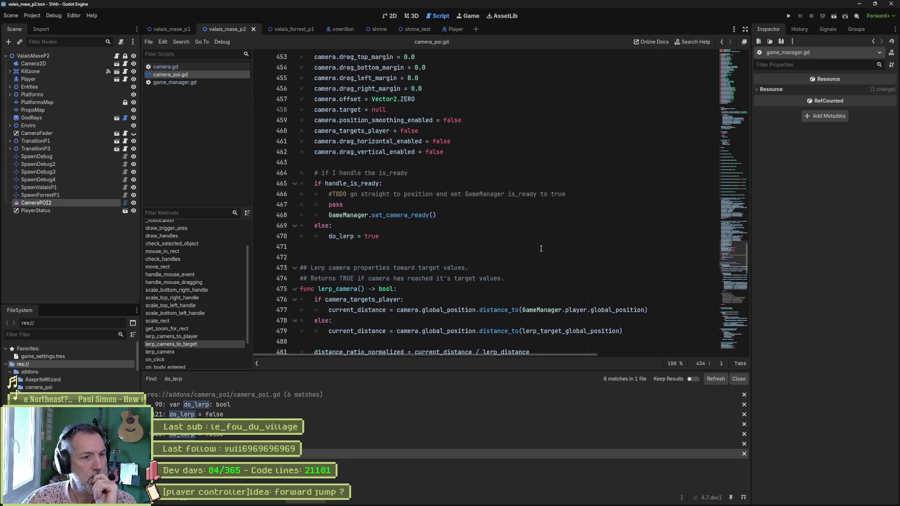
{"action": "scroll", "coordinate": [541, 248], "scroll_direction": "down", "scroll_amount": 5}
{"action": "scroll", "coordinate": [539, 247], "scroll_direction": "down", "scroll_amount": 12}
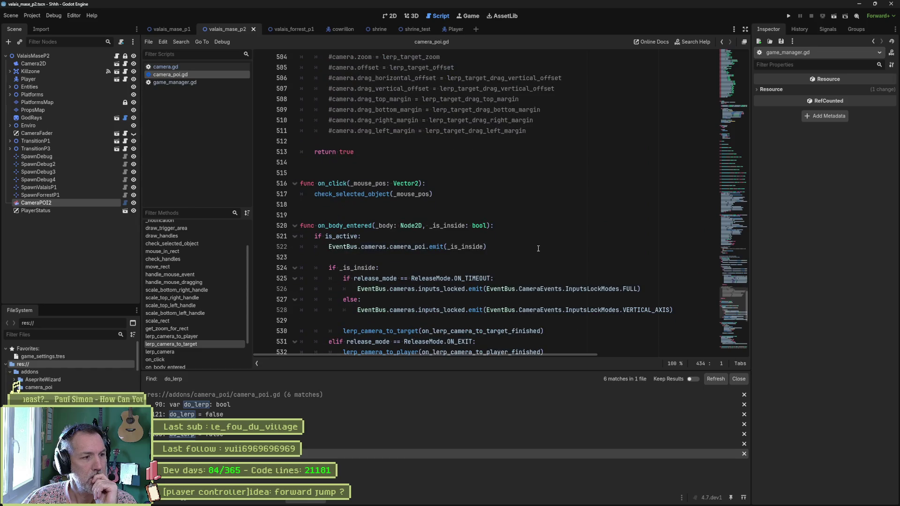
{"action": "left_click", "coordinate": [173, 336]}
{"action": "scroll", "coordinate": [590, 271], "scroll_direction": "down", "scroll_amount": 6}
{"action": "scroll", "coordinate": [590, 271], "scroll_direction": "up", "scroll_amount": 1}
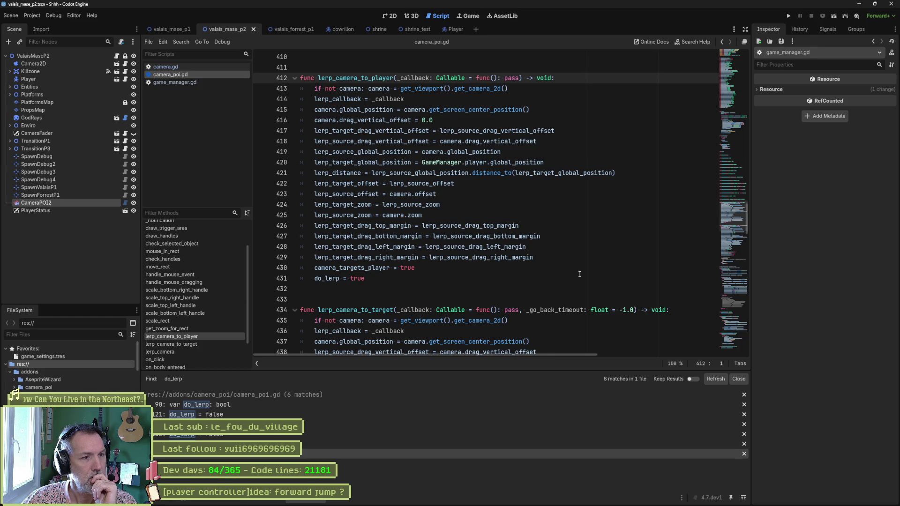
Scroll through lerp_camera_to_target and lerp_camera to review both functions
{"action": "scroll", "coordinate": [580, 274], "scroll_direction": "down", "scroll_amount": 9}
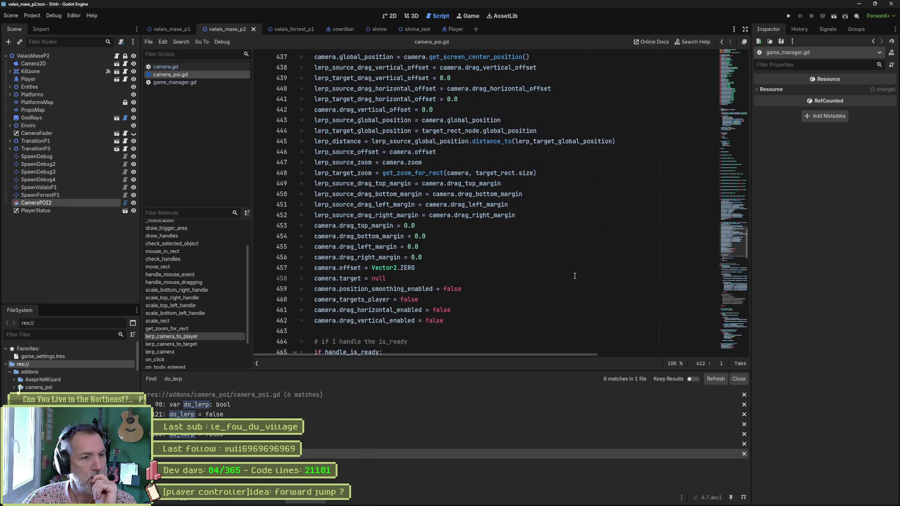
{"action": "scroll", "coordinate": [574, 276], "scroll_direction": "up", "scroll_amount": 9}
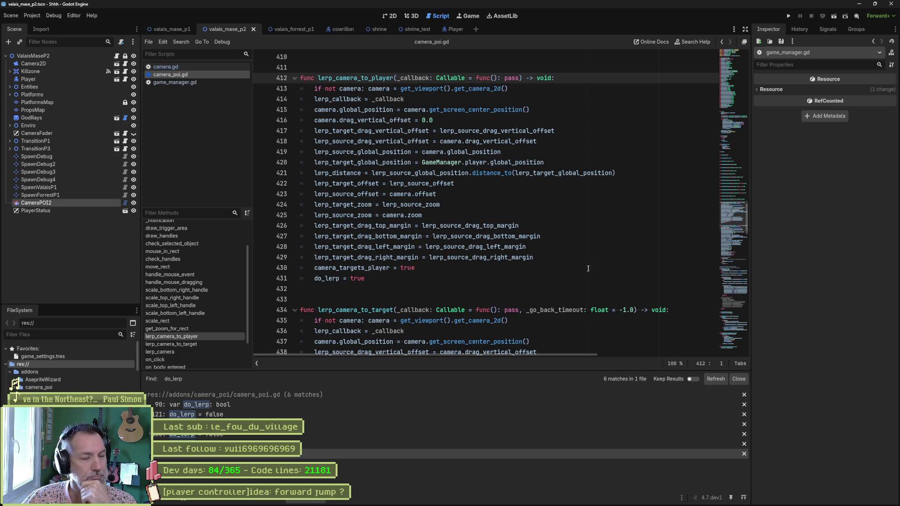
{"action": "scroll", "coordinate": [558, 282], "scroll_direction": "down", "scroll_amount": 6}
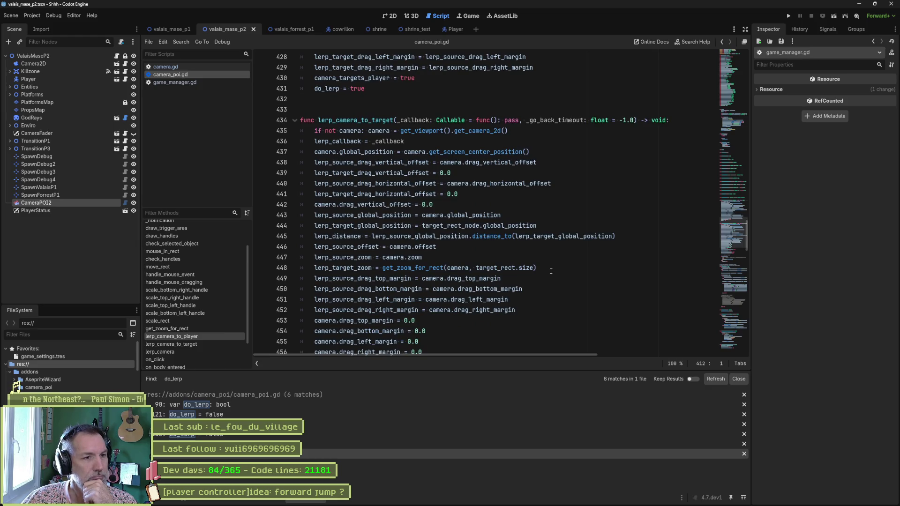
{"action": "scroll", "coordinate": [551, 271], "scroll_direction": "down", "scroll_amount": 2}
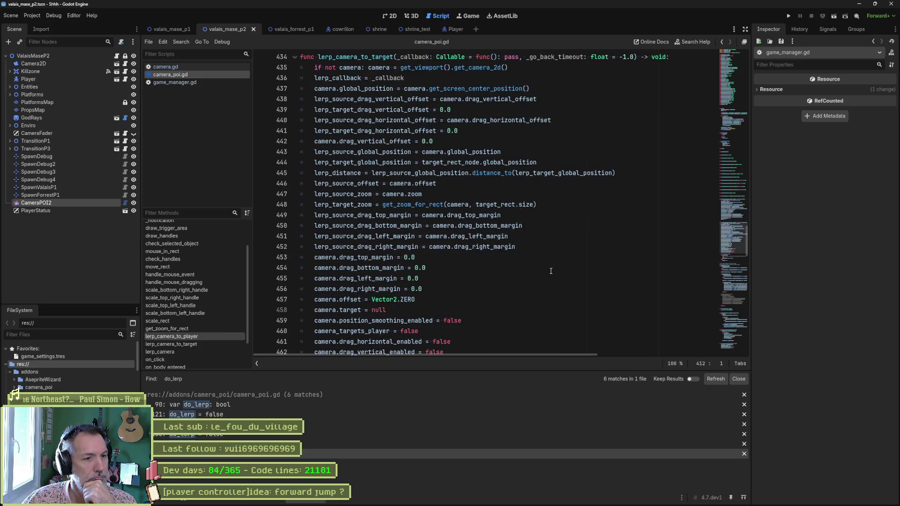
{"action": "scroll", "coordinate": [551, 271], "scroll_direction": "down", "scroll_amount": 1}
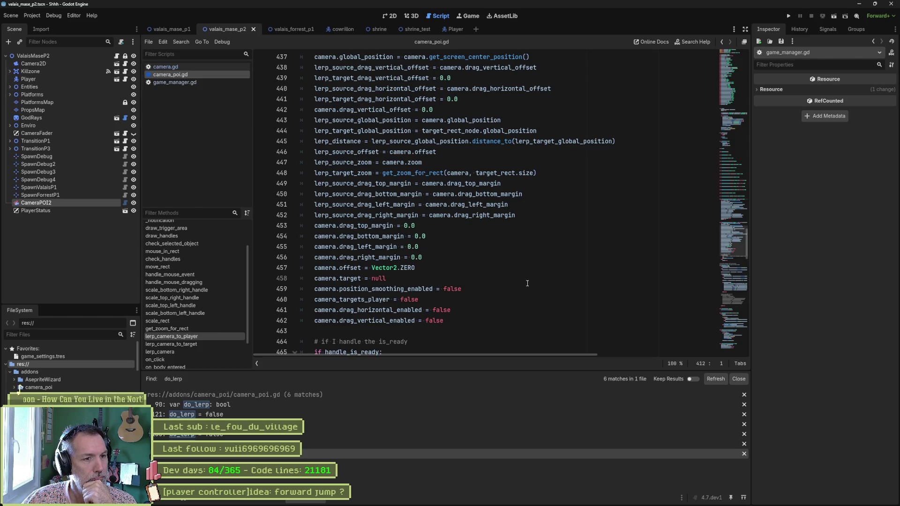
{"action": "scroll", "coordinate": [525, 284], "scroll_direction": "down", "scroll_amount": 1}
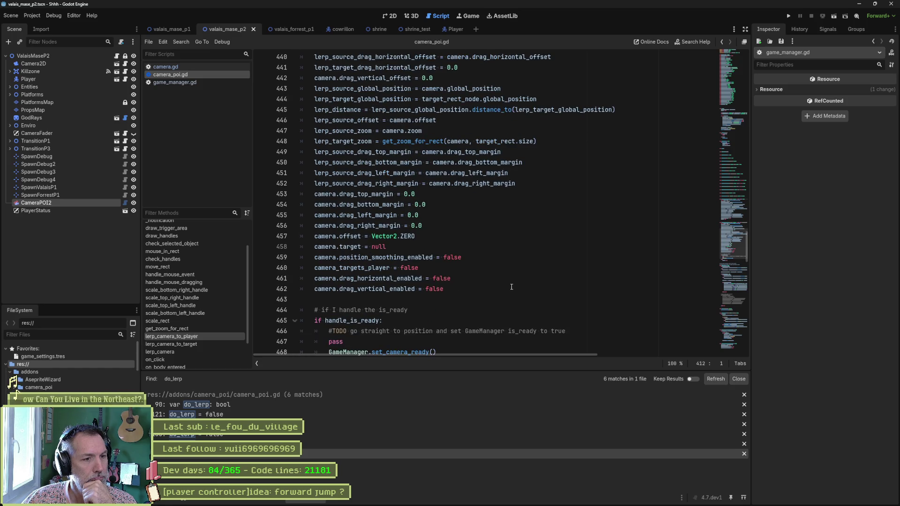
{"action": "scroll", "coordinate": [511, 288], "scroll_direction": "down", "scroll_amount": 1}
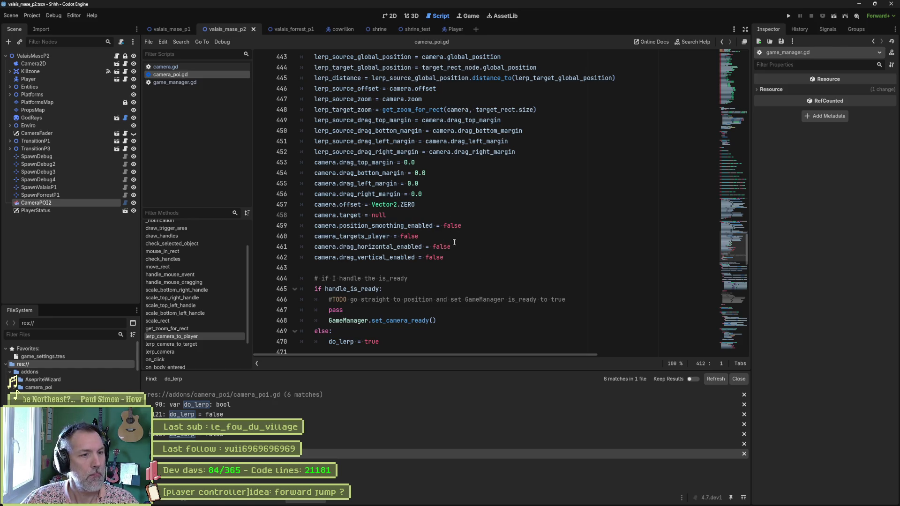
{"action": "scroll", "coordinate": [478, 253], "scroll_direction": "down", "scroll_amount": 5}
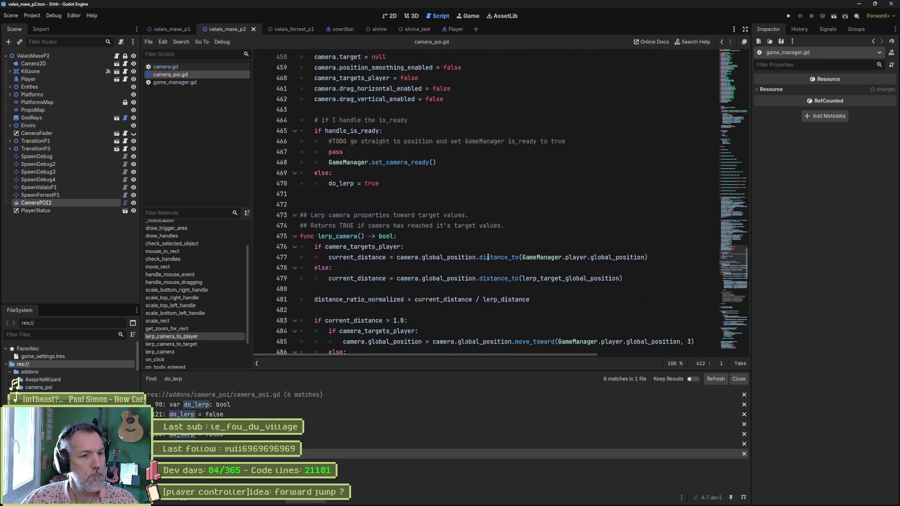
{"action": "scroll", "coordinate": [520, 270], "scroll_direction": "down", "scroll_amount": 1}
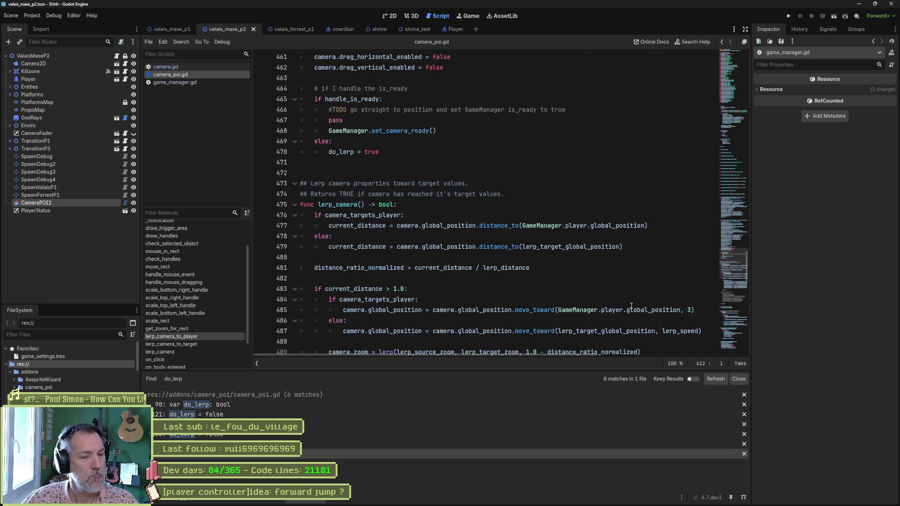
Cut the move_toward(lerp_target_global_position, lerp_speed) line from lerp_camera's else branch
{"action": "mouse_move", "coordinate": [632, 306]}
{"action": "scroll", "coordinate": [628, 308], "scroll_direction": "down", "scroll_amount": 1}
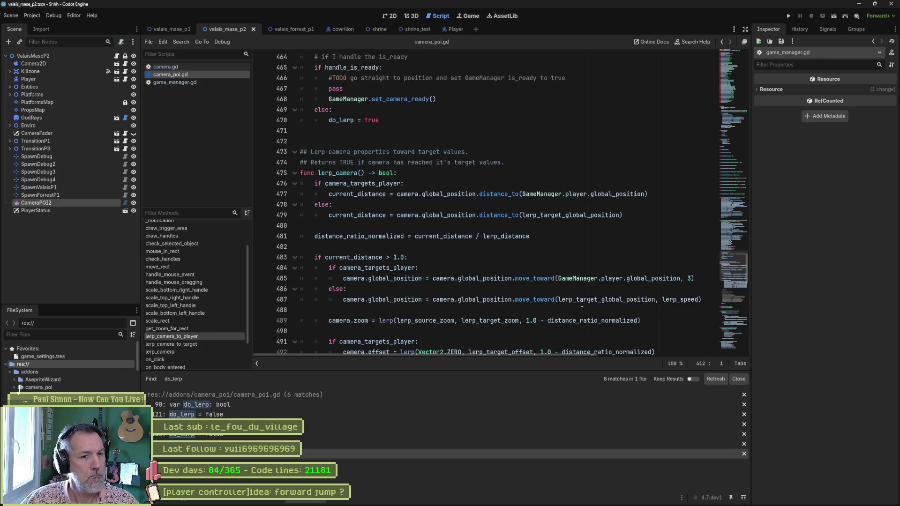
{"action": "mouse_move", "coordinate": [559, 300]}
{"action": "left_mouse_down"}
{"action": "mouse_move", "coordinate": [657, 300]}
{"action": "mouse_move", "coordinate": [616, 289]}
{"action": "left_mouse_up"}
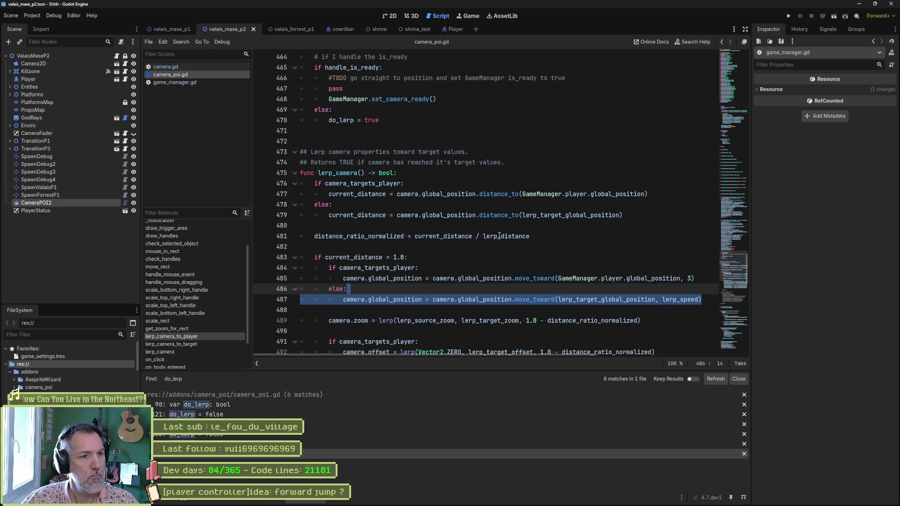
{"action": "key", "text": "ctrl+x"}
{"action": "scroll", "coordinate": [488, 233], "scroll_direction": "up", "scroll_amount": 2}
Paste the move_toward line under pass and trim it to assign lerp_target_global_position directly
{"action": "left_click", "coordinate": [425, 152]}
{"action": "key", "text": "ctrl+v"}
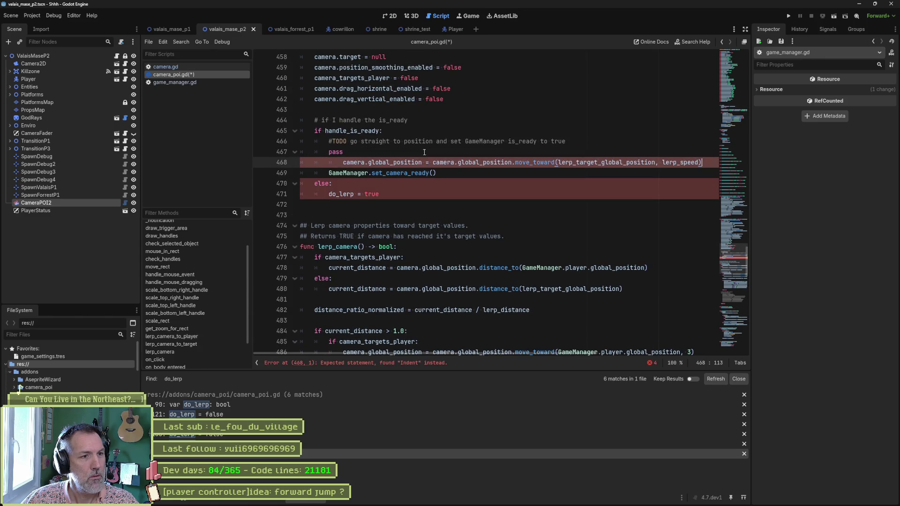
{"action": "left_click", "coordinate": [345, 163]}
{"action": "key", "text": "BackSpace"}
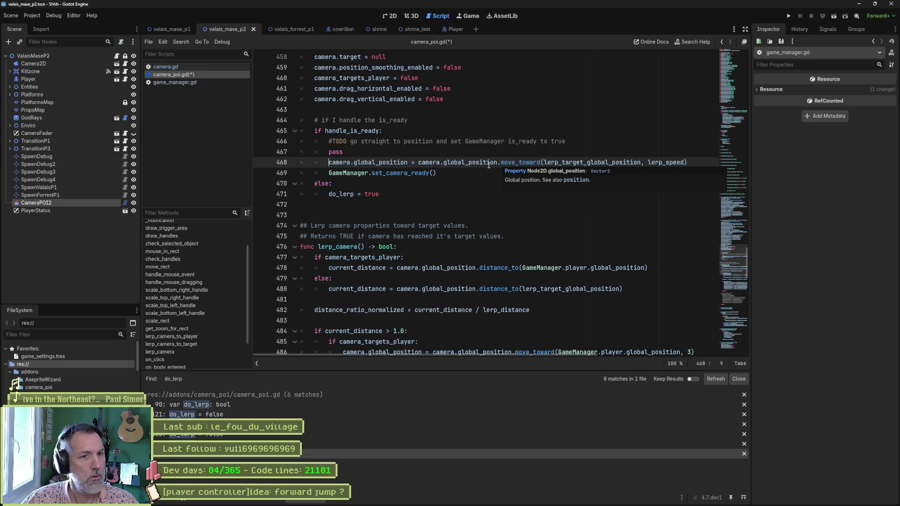
{"action": "left_click_drag", "start_coordinate": [419, 162], "coordinate": [544, 163]}
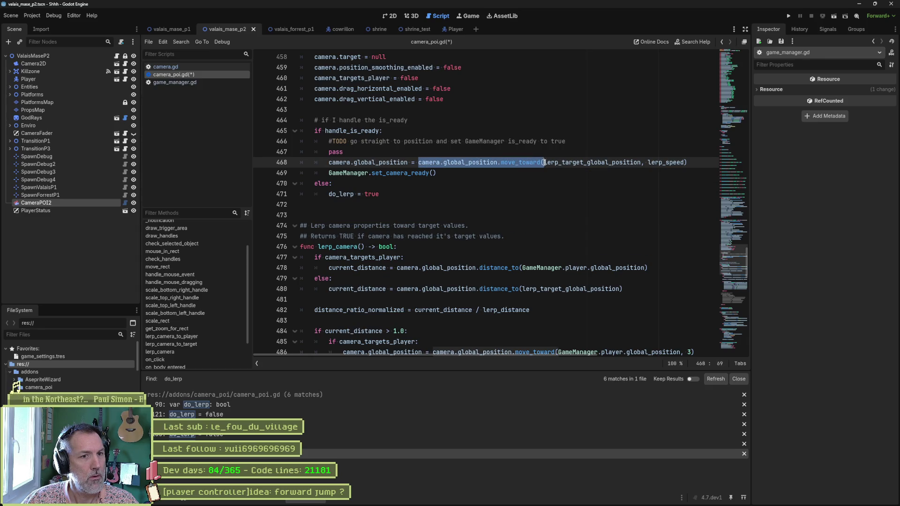
{"action": "key", "text": "BackSpace"}
{"action": "key", "text": "End"}
{"action": "key", "text": "shift+ctrl+Left"}
{"action": "key", "text": "shift+ctrl+Left"}
{"action": "key", "text": "shift+ctrl+Left"}
{"action": "key", "text": "BackSpace"}
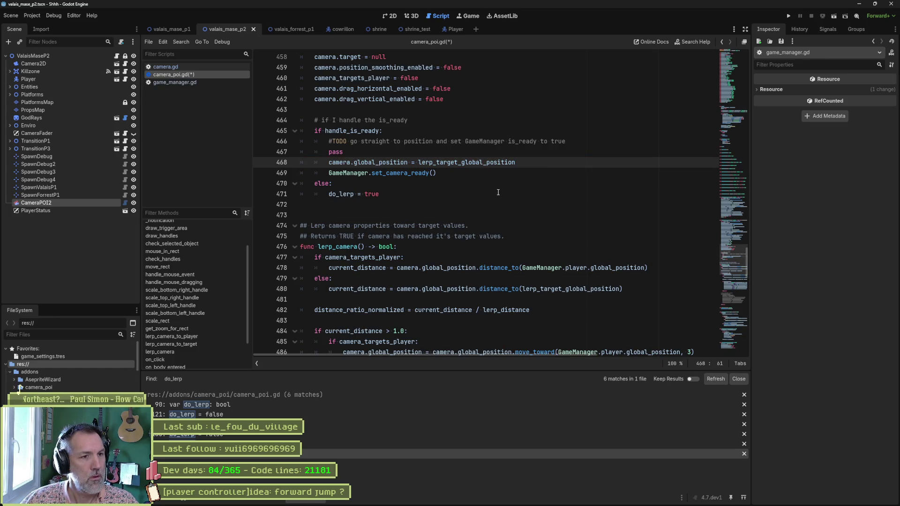
Add camera.zoom = lerp_target_zoom to the ready branch, adapted from the zoom lerp line
{"action": "scroll", "coordinate": [510, 190], "scroll_direction": "down", "scroll_amount": 1}
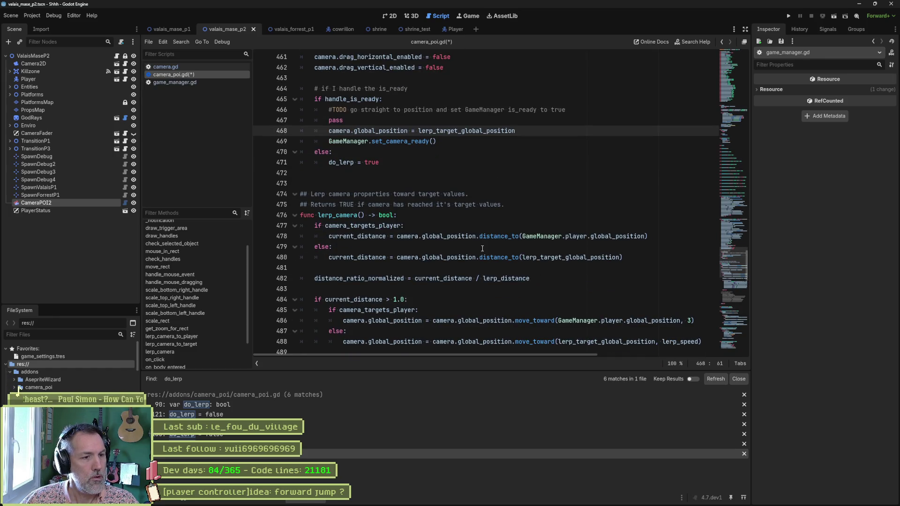
{"action": "scroll", "coordinate": [482, 248], "scroll_direction": "down", "scroll_amount": 2}
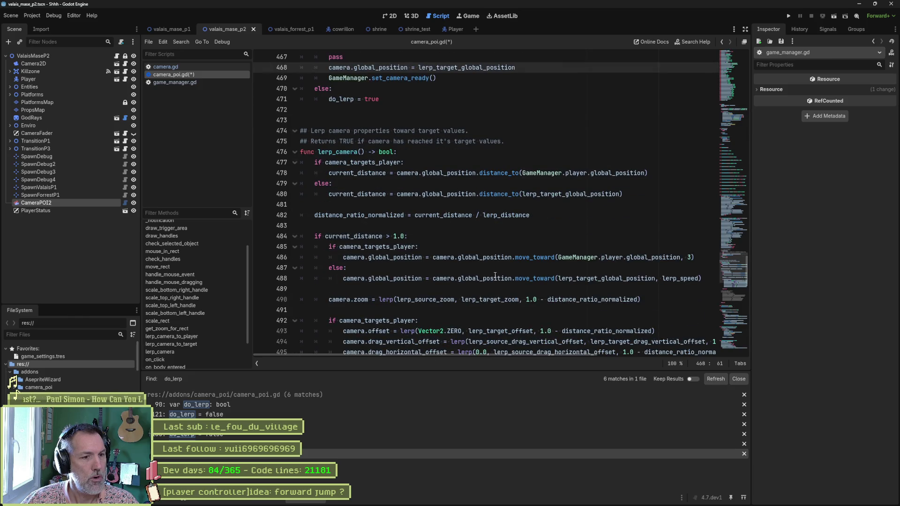
{"action": "left_click", "coordinate": [649, 299]}
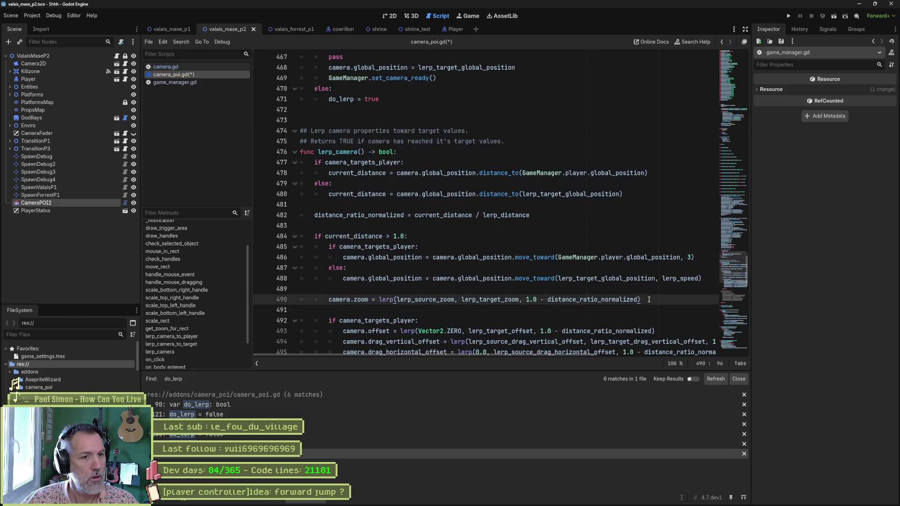
{"action": "triple_click", "coordinate": [649, 300]}
{"action": "key", "text": "BackSpace"}
{"action": "scroll", "coordinate": [542, 169], "scroll_direction": "up", "scroll_amount": 3}
{"action": "left_click", "coordinate": [542, 168]}
{"action": "key", "text": "Return"}
{"action": "key", "text": "ctrl+v"}
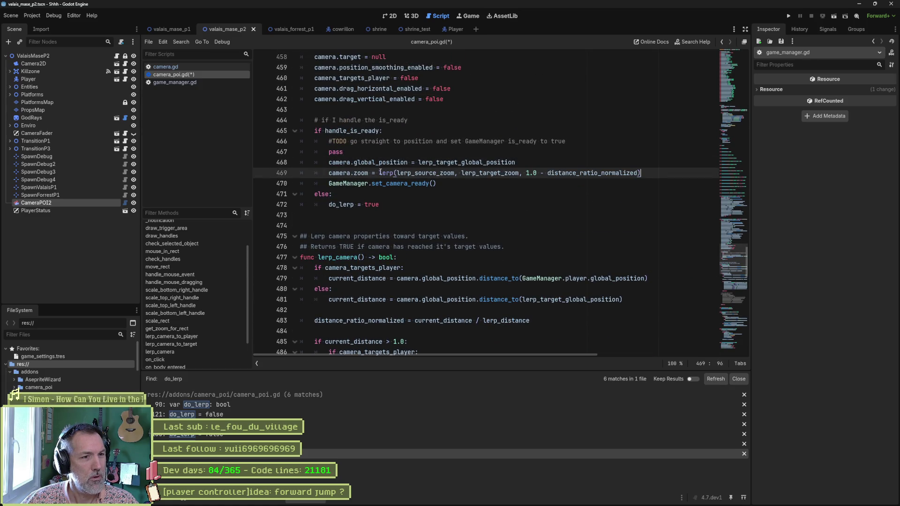
{"action": "double_click", "coordinate": [382, 172]}
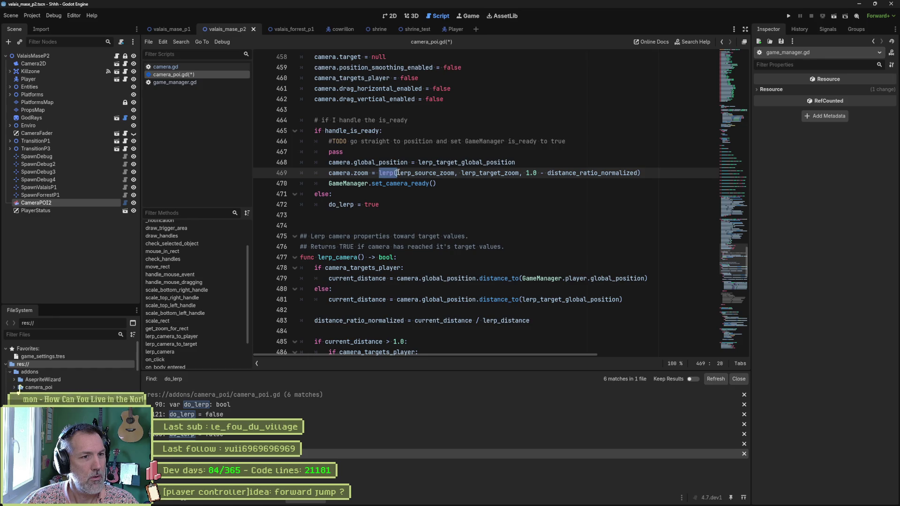
{"action": "left_click_drag", "start_coordinate": [398, 173], "coordinate": [464, 175]}
{"action": "key", "text": "BackSpace"}
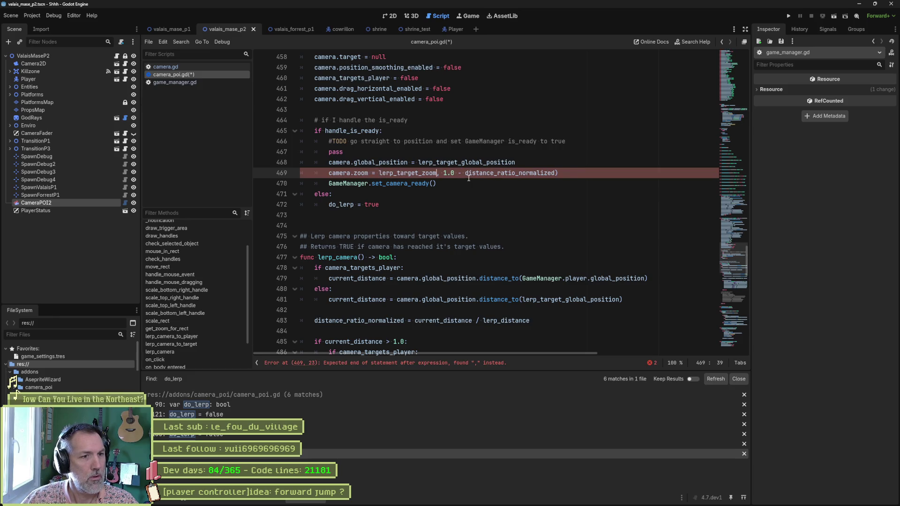
{"action": "key", "text": "ctrl+Right"}
{"action": "key", "text": "shift+End"}
{"action": "key", "text": "Delete"}
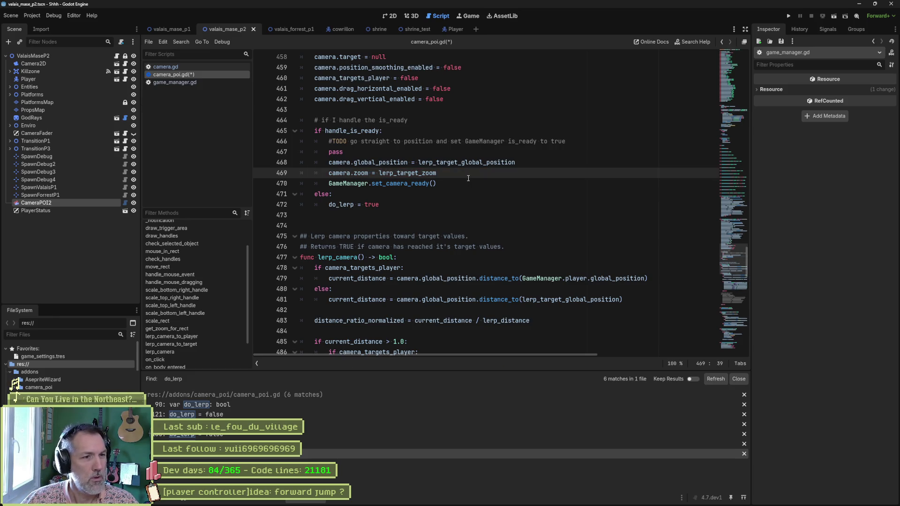
Copy the offset and drag-margin lerp lines below the zoom assignment and unindent them
{"action": "scroll", "coordinate": [522, 198], "scroll_direction": "down", "scroll_amount": 1}
{"action": "scroll", "coordinate": [522, 198], "scroll_direction": "down", "scroll_amount": 2}
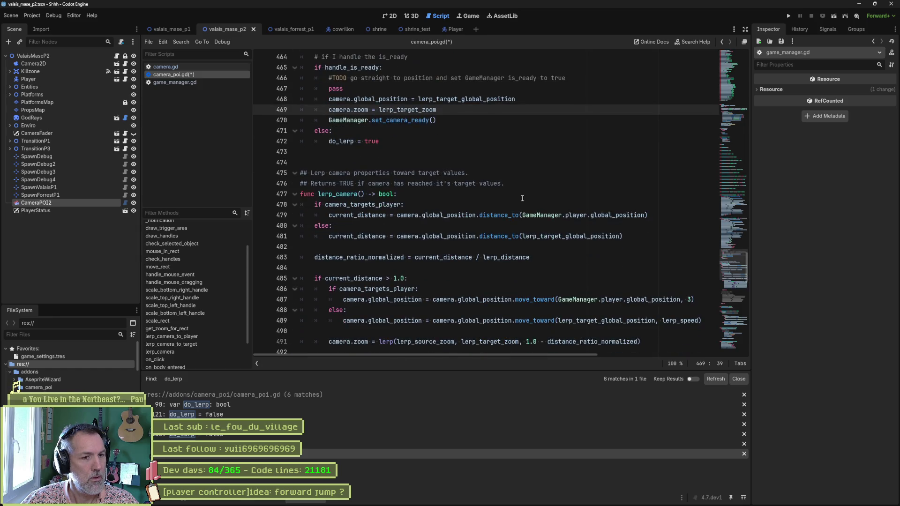
{"action": "scroll", "coordinate": [529, 204], "scroll_direction": "down", "scroll_amount": 1}
{"action": "scroll", "coordinate": [529, 204], "scroll_direction": "down", "scroll_amount": 2}
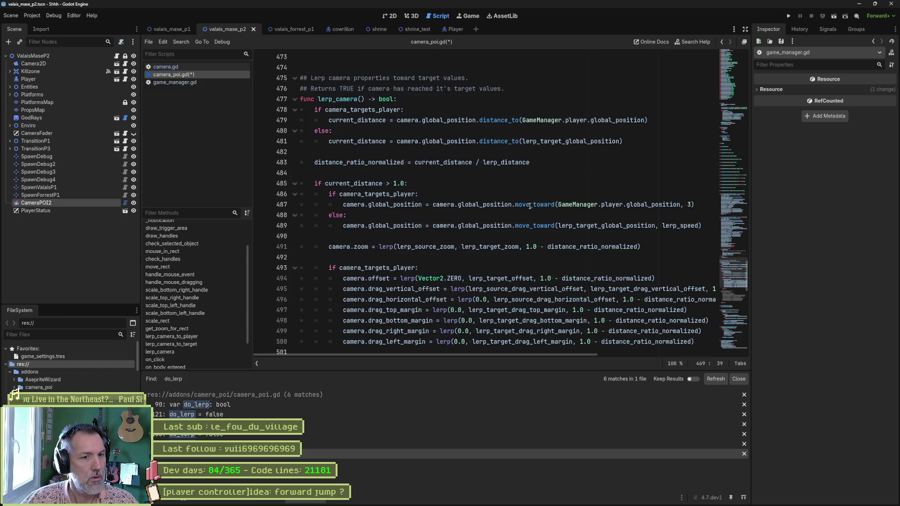
{"action": "scroll", "coordinate": [526, 207], "scroll_direction": "down", "scroll_amount": 1}
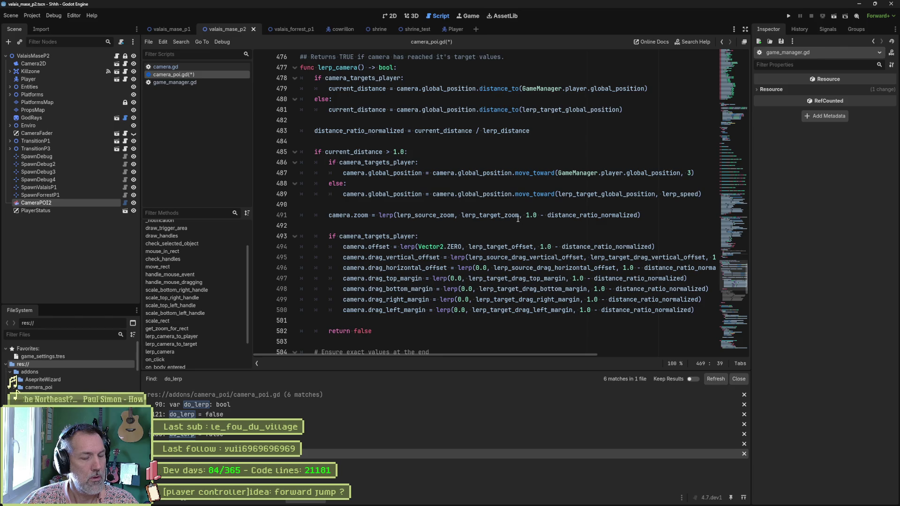
{"action": "mouse_move", "coordinate": [515, 219]}
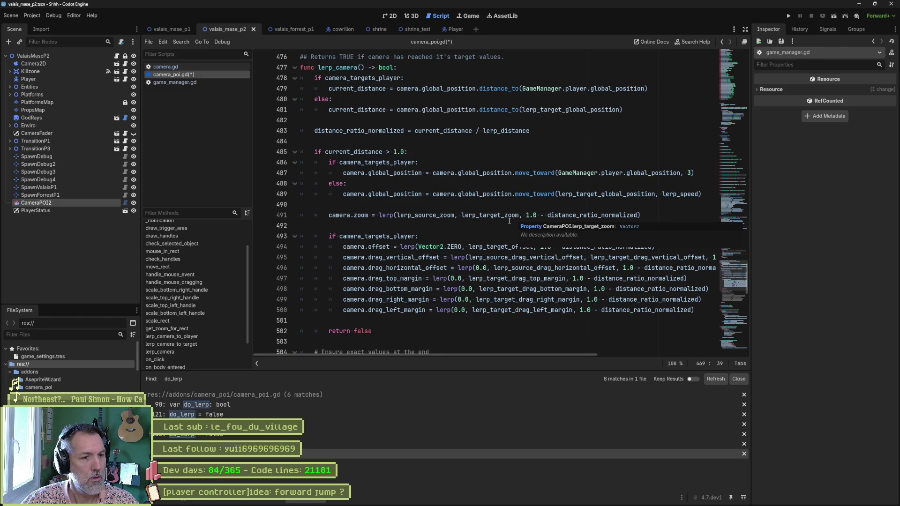
{"action": "scroll", "coordinate": [453, 253], "scroll_direction": "down", "scroll_amount": 1}
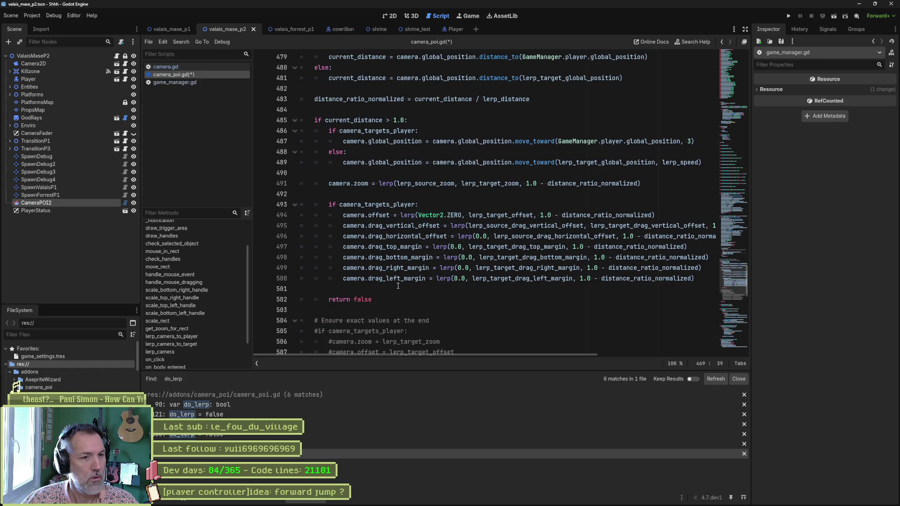
{"action": "left_click_drag", "start_coordinate": [398, 285], "coordinate": [448, 208]}
{"action": "scroll", "coordinate": [454, 197], "scroll_direction": "up", "scroll_amount": 6}
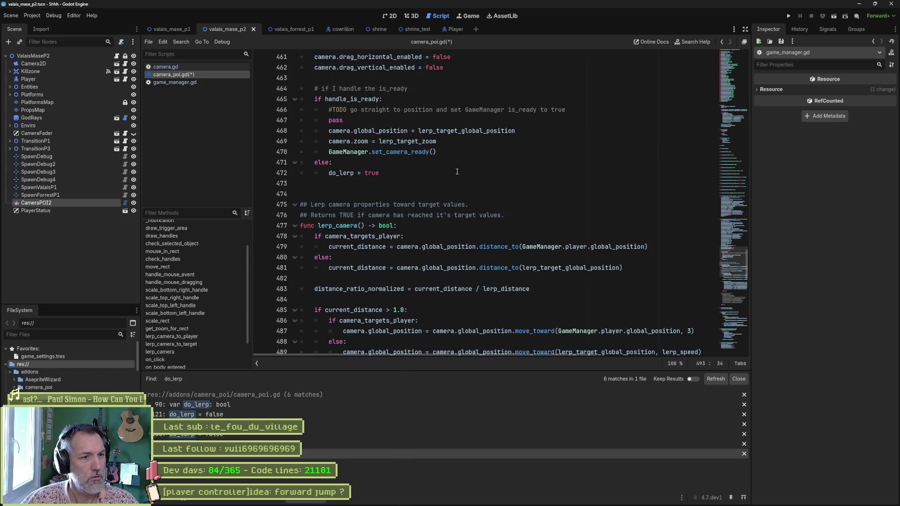
{"action": "left_click", "coordinate": [465, 142]}
{"action": "key", "text": "ctrl+v"}
{"action": "mouse_move", "coordinate": [407, 152]}
{"action": "left_mouse_down"}
{"action": "mouse_move", "coordinate": [404, 226]}
{"action": "mouse_move", "coordinate": [400, 215]}
{"action": "left_mouse_up"}
{"action": "key", "text": "shift+Tab"}
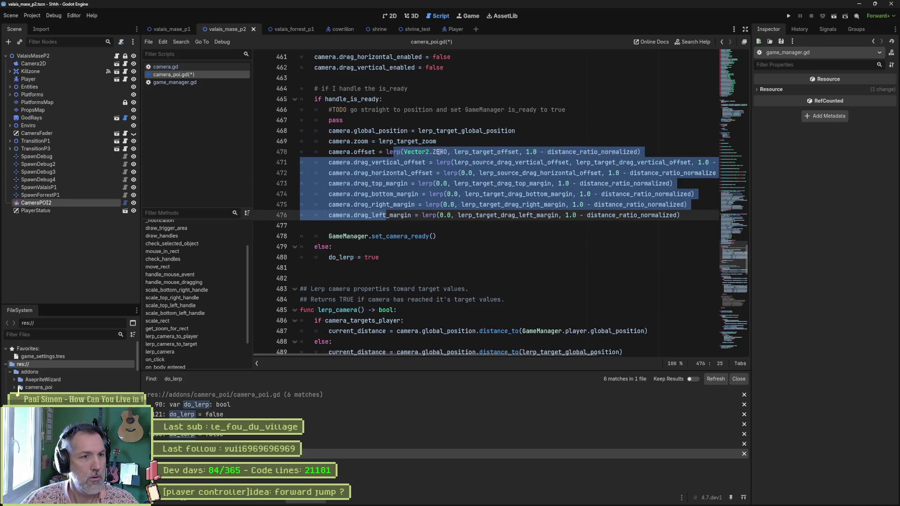
{"action": "left_click", "coordinate": [456, 141]}
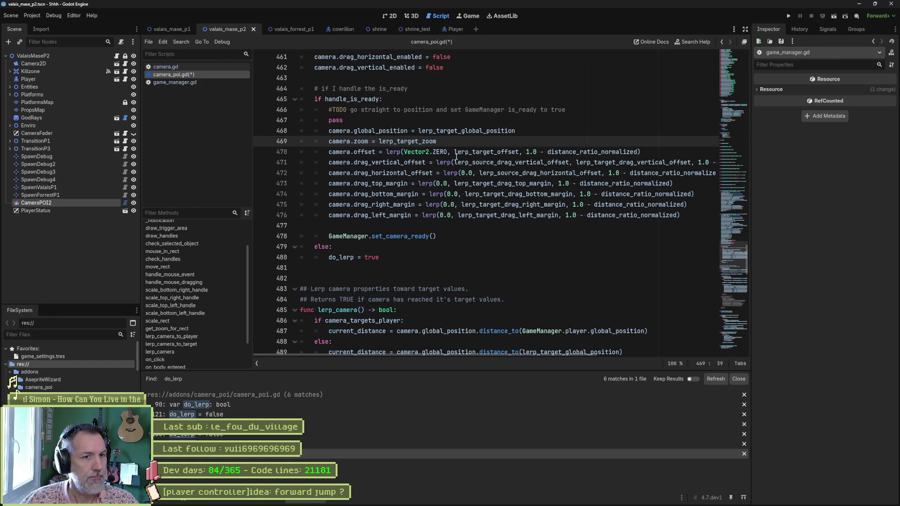
Strip the lerp call and ratio so offset and drag_vertical_offset take their target values
{"action": "left_click_drag", "start_coordinate": [386, 152], "coordinate": [455, 152]}
{"action": "key", "text": "BackSpace"}
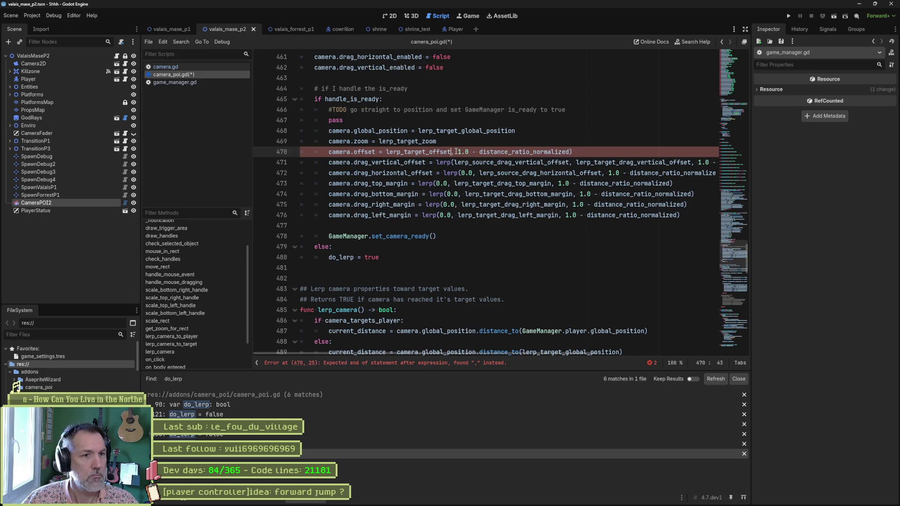
{"action": "key", "text": "shift+End"}
{"action": "key", "text": "Delete"}
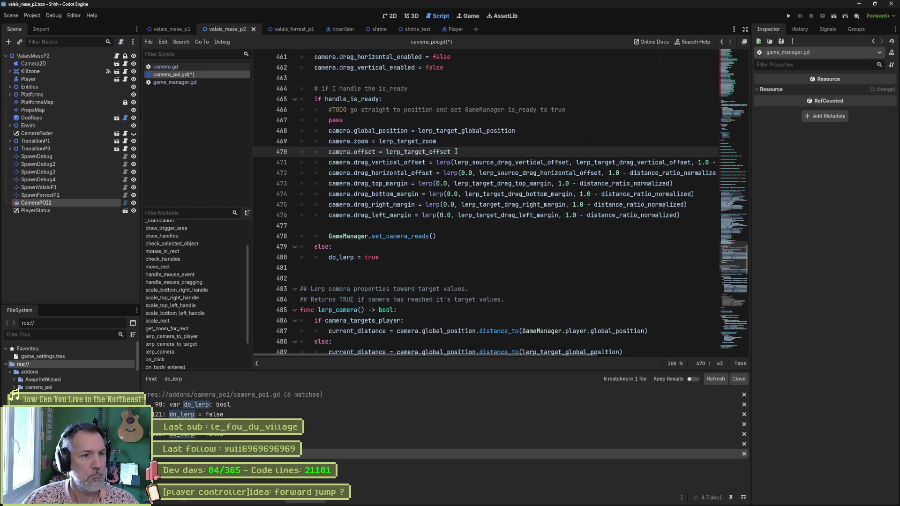
{"action": "key", "text": "Down"}
{"action": "key", "text": "Delete"}
{"action": "key", "text": "ctrl+BackSpace"}
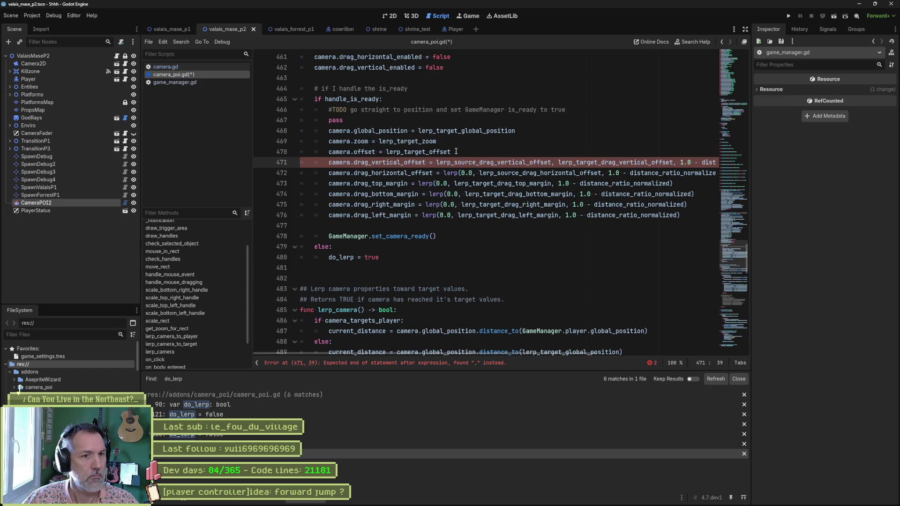
{"action": "key", "text": "ctrl+Delete"}
{"action": "key", "text": "ctrl+Delete"}
{"action": "key", "text": "ctrl+Right"}
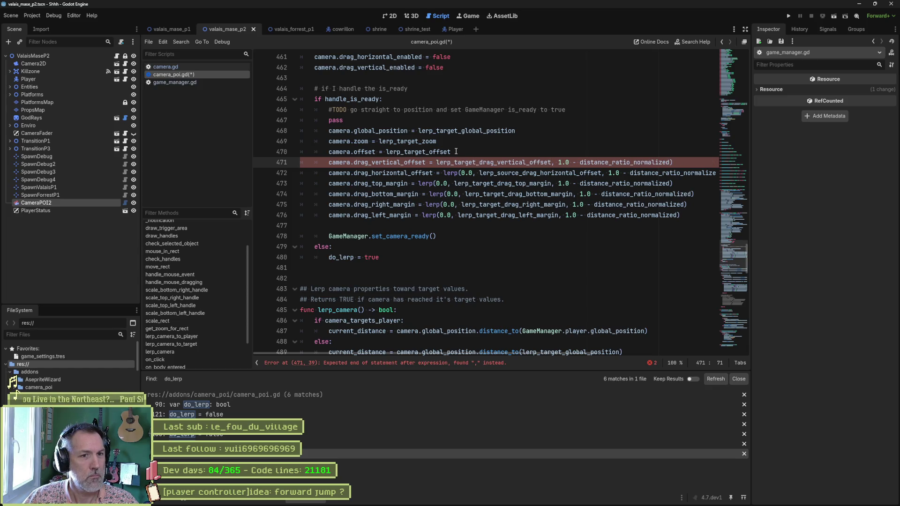
{"action": "key", "text": "shift+End"}
{"action": "key", "text": "Delete"}
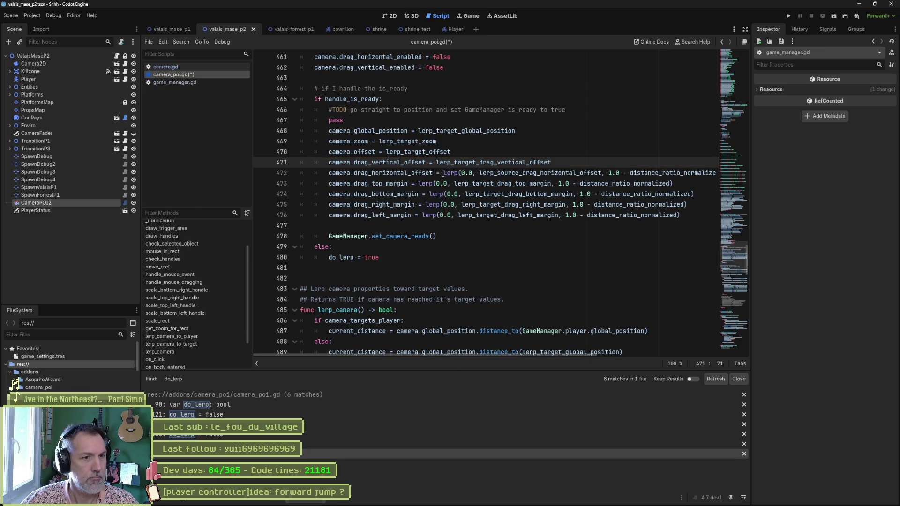
Strip lerp(0.0 and the ratio from the horizontal offset and four drag-margin lines
{"action": "left_click", "coordinate": [444, 173]}
{"action": "left_click", "coordinate": [419, 183], "text": "alt"}
{"action": "left_click", "coordinate": [429, 194], "text": "alt"}
{"action": "left_click", "coordinate": [425, 204], "text": "alt"}
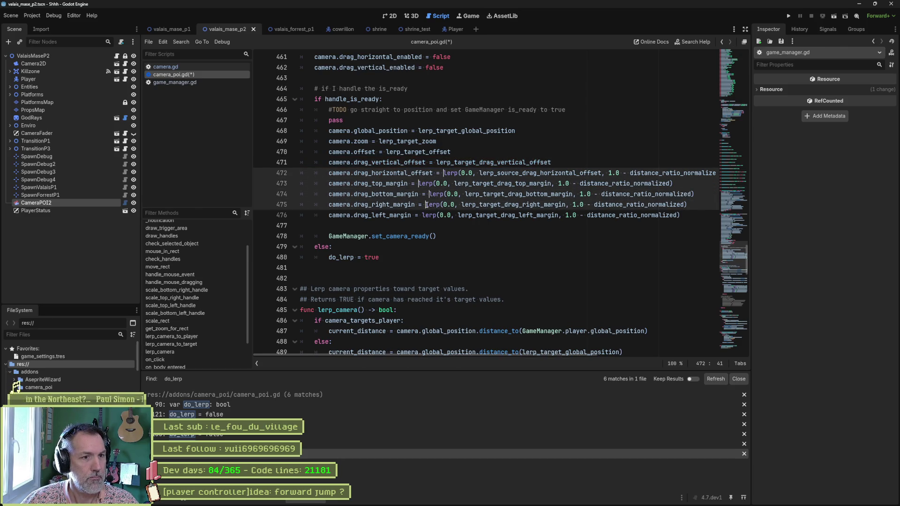
{"action": "left_click", "coordinate": [422, 215], "text": "alt"}
{"action": "key", "text": "ctrl+Delete"}
{"action": "key", "text": "Delete"}
{"action": "key", "text": "Delete"}
{"action": "key", "text": "Delete"}
{"action": "key", "text": "Delete"}
{"action": "key", "text": "Delete"}
{"action": "key", "text": "ctrl+Right"}
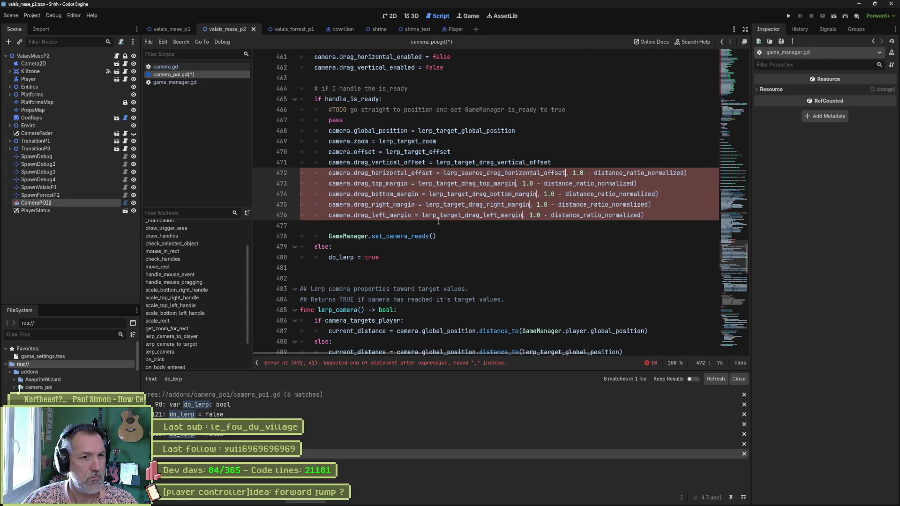
{"action": "key", "text": "shift+End"}
{"action": "key", "text": "Delete"}
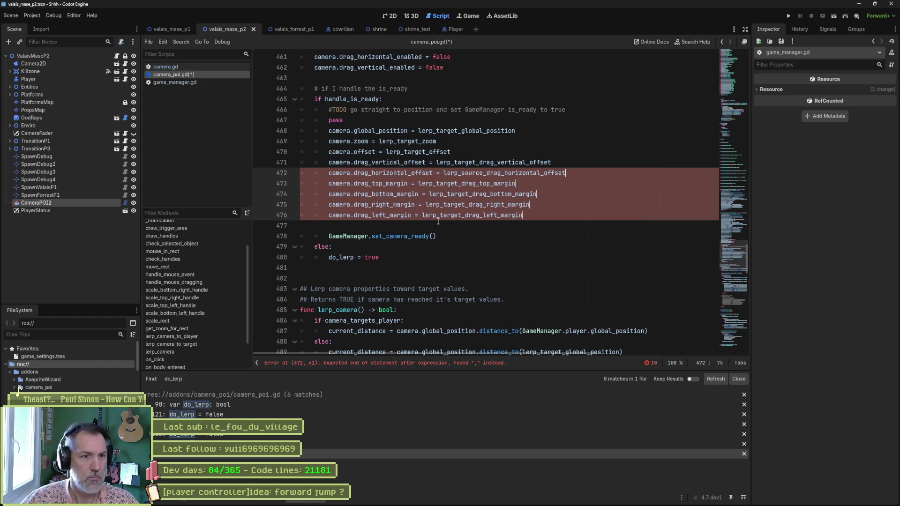
{"action": "left_click", "coordinate": [559, 162]}
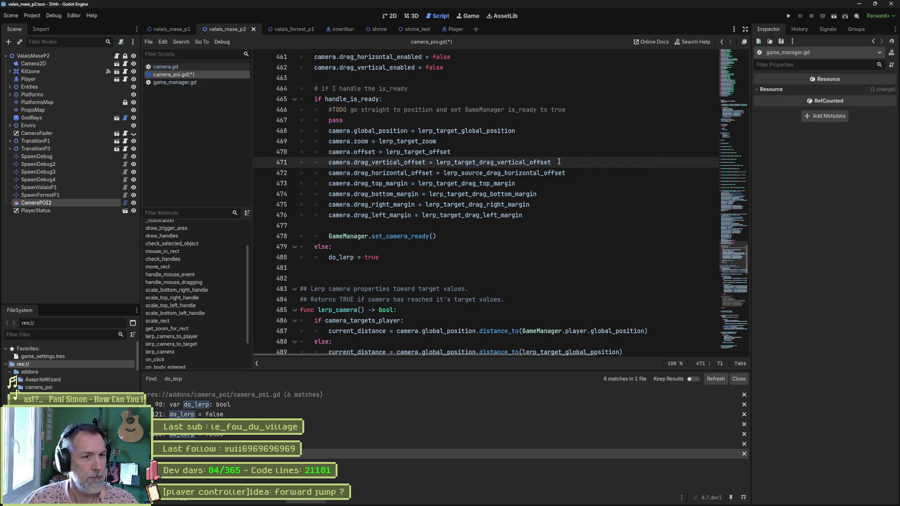
Remove the blank line and leftover pass line, and save camera_poi.gd
{"action": "left_click", "coordinate": [535, 226]}
{"action": "key", "text": "Delete"}
{"action": "key", "text": "ctrl+s"}
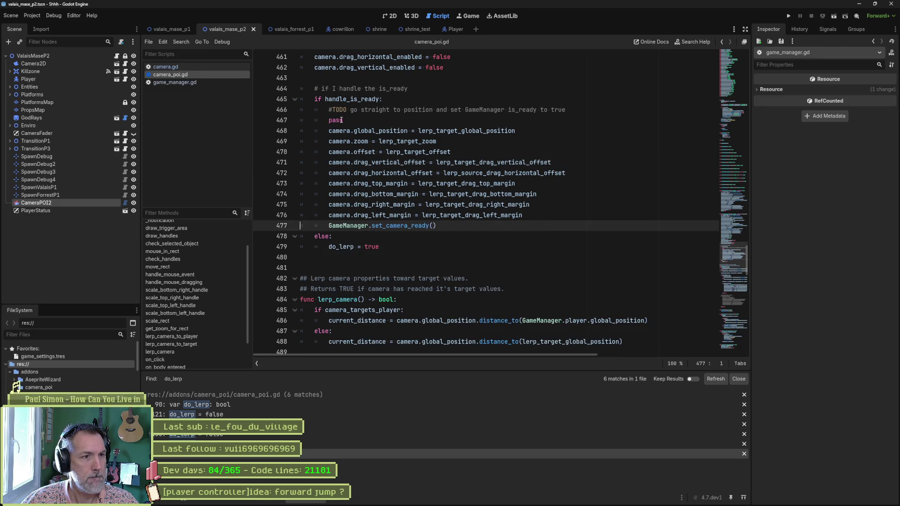
{"action": "left_click", "coordinate": [341, 121]}
{"action": "key", "text": "ctrl+shift+k"}
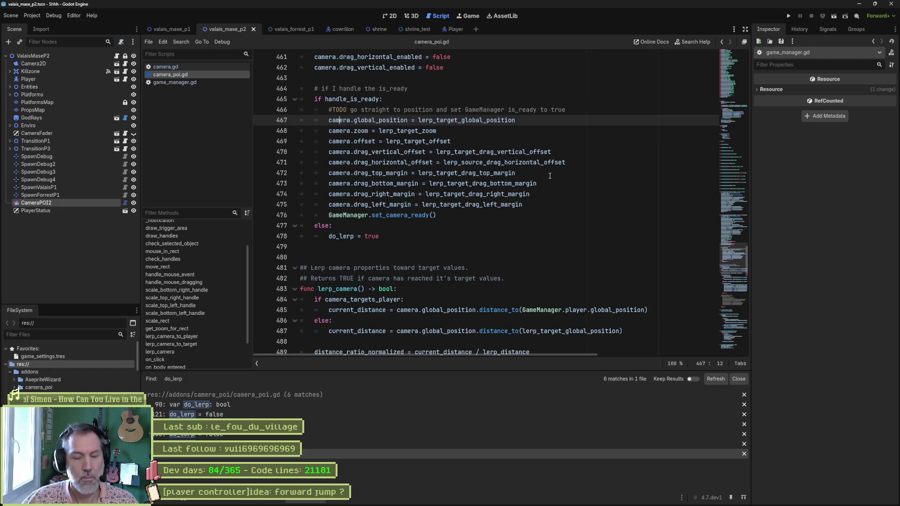
{"action": "key", "text": "F6"}
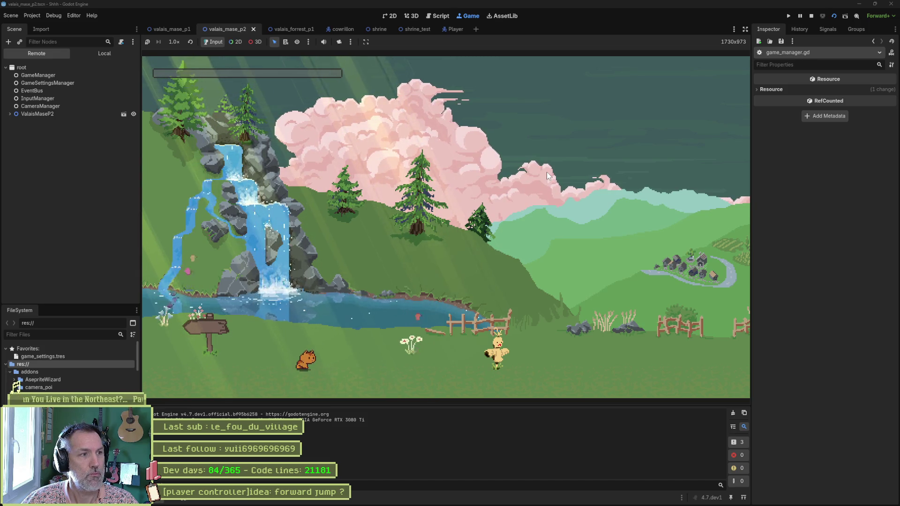
Walk the cat through valais_mase_p2 to the exit, triggering the transition to valais_mase_p1
{"action": "key", "text": "Right"}
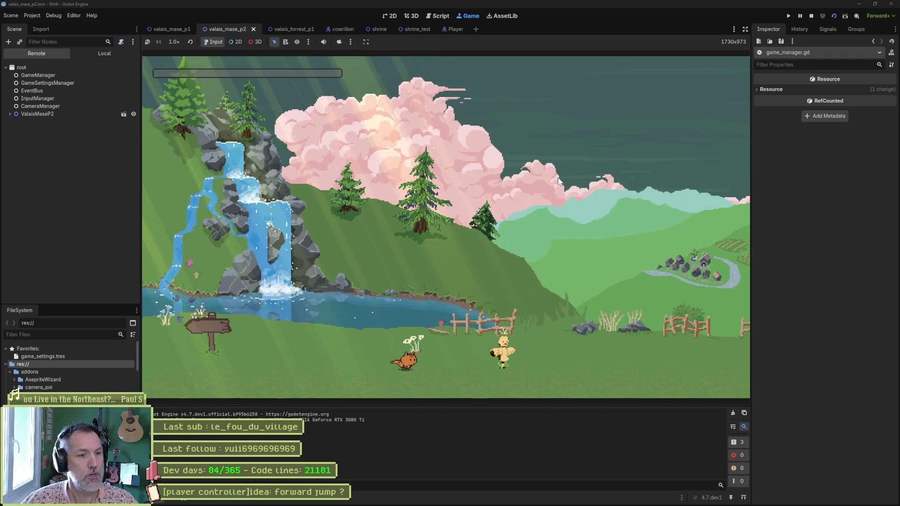
{"action": "key", "text": "Left"}
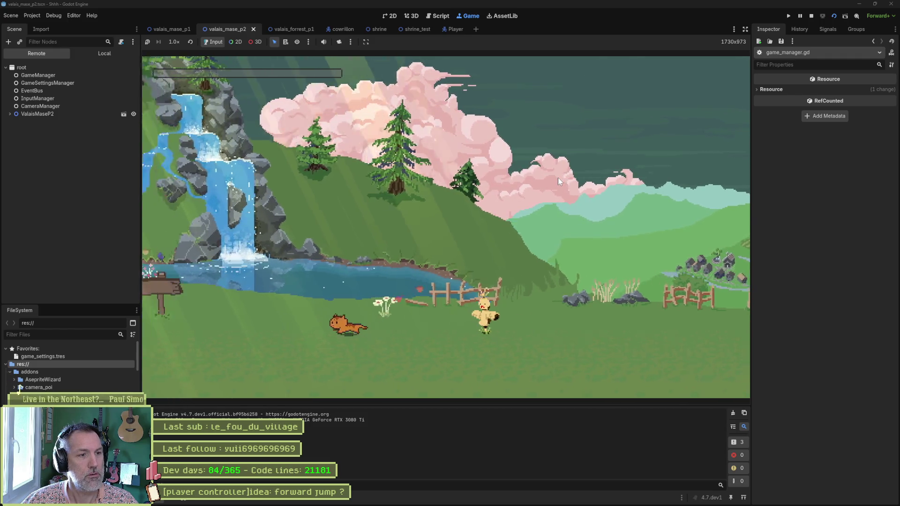
{"action": "key", "text": "F8"}
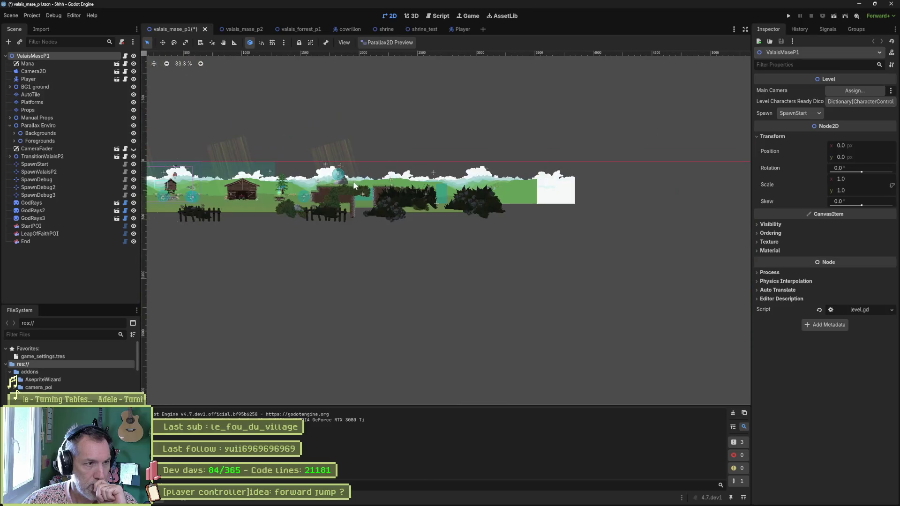
Switch to the Script workspace showing level.gd, then bring up the Asana task board
{"action": "scroll", "coordinate": [518, 223], "scroll_direction": "up", "scroll_amount": 5}
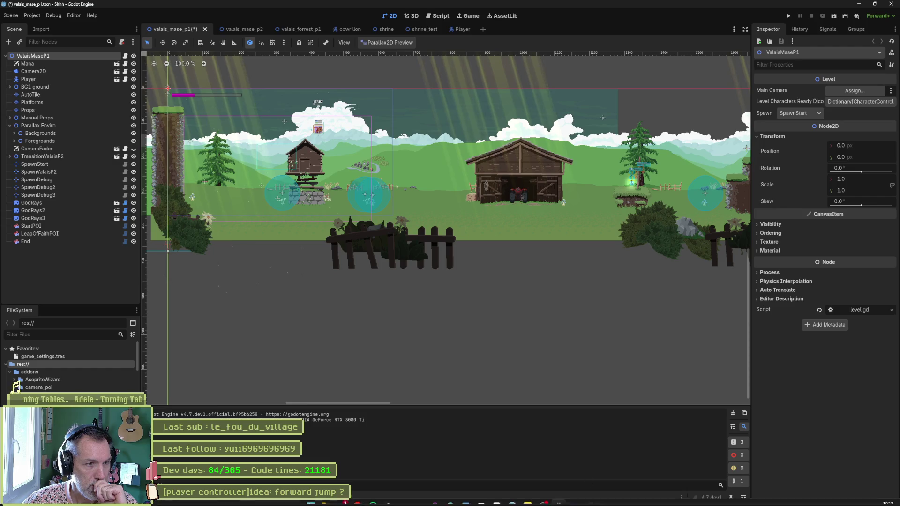
{"action": "mouse_move", "coordinate": [579, 503]}
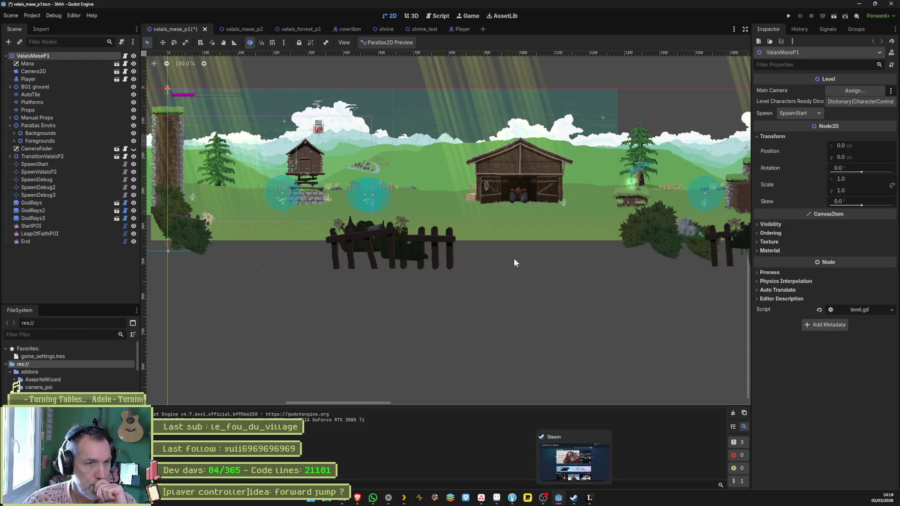
{"action": "left_click", "coordinate": [435, 20]}
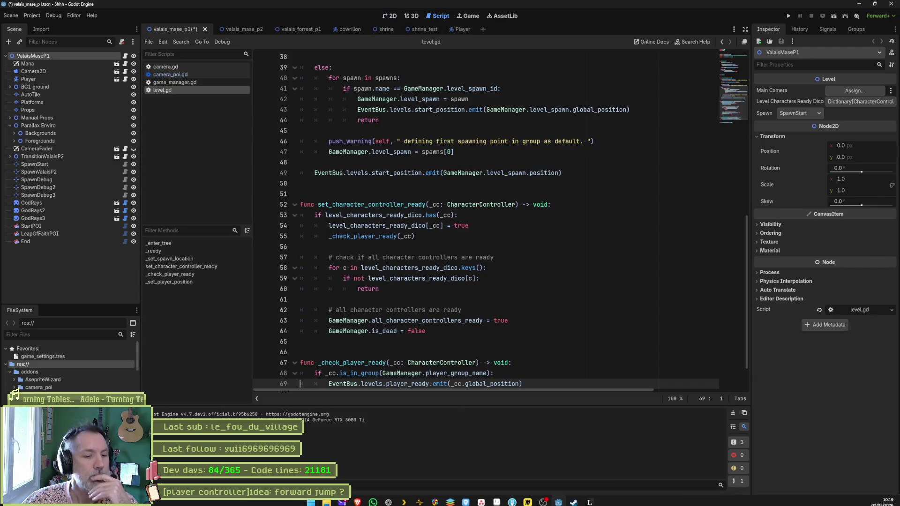
{"action": "left_click", "coordinate": [502, 461]}
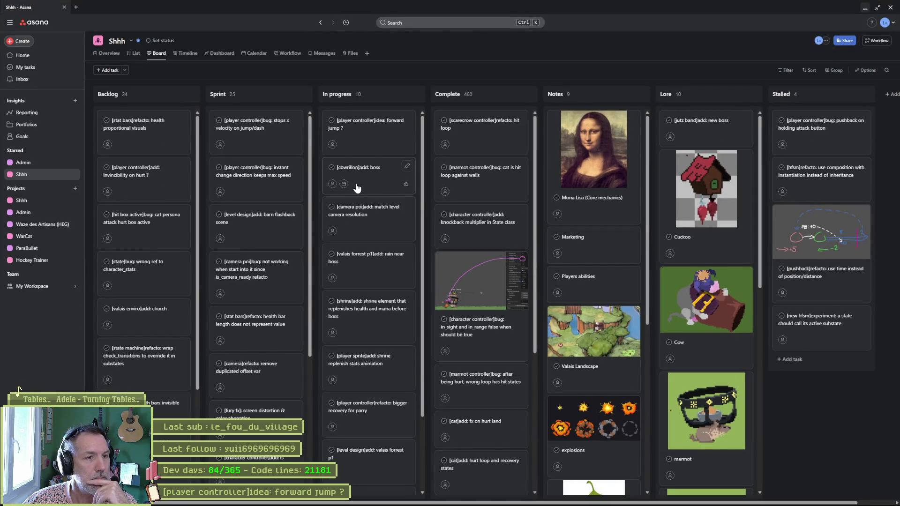
Move the camera resolution and wrong placement camera cards to the top of In progress
{"action": "left_click_drag", "start_coordinate": [361, 213], "coordinate": [366, 131]}
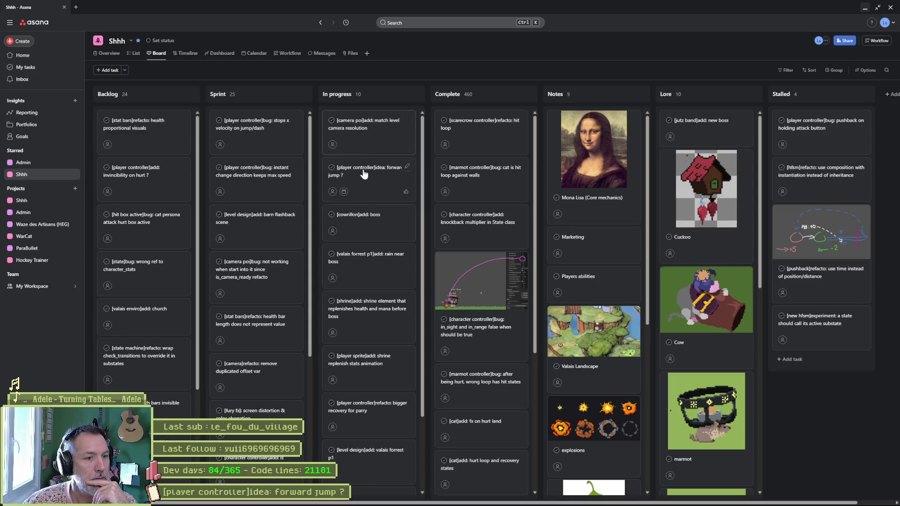
{"action": "scroll", "coordinate": [370, 360], "scroll_direction": "down", "scroll_amount": 2}
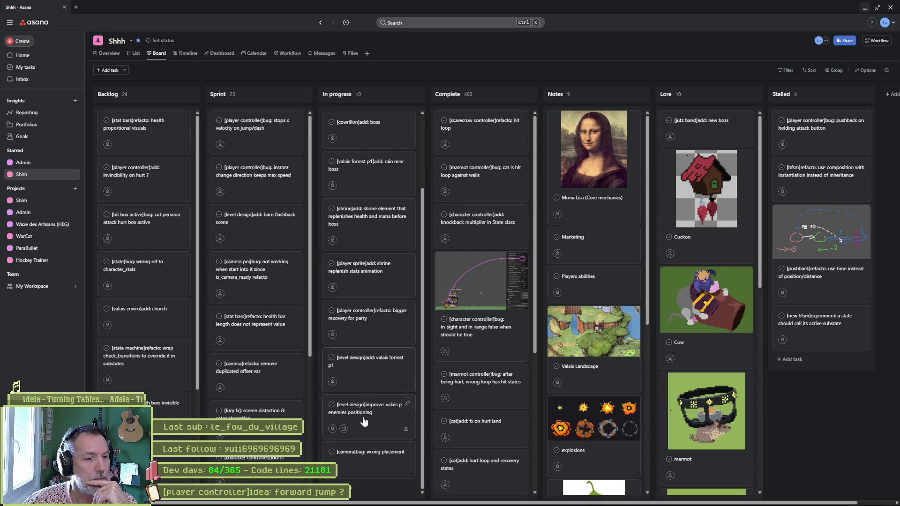
{"action": "mouse_move", "coordinate": [368, 455]}
{"action": "left_mouse_down"}
{"action": "mouse_move", "coordinate": [378, 109]}
{"action": "mouse_move", "coordinate": [380, 117]}
{"action": "left_mouse_up"}
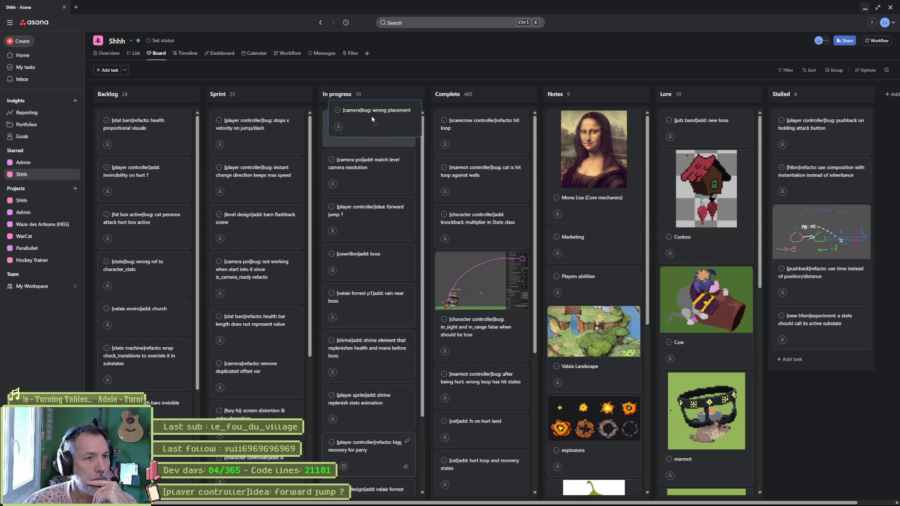
{"action": "scroll", "coordinate": [356, 290], "scroll_direction": "down", "scroll_amount": 2}
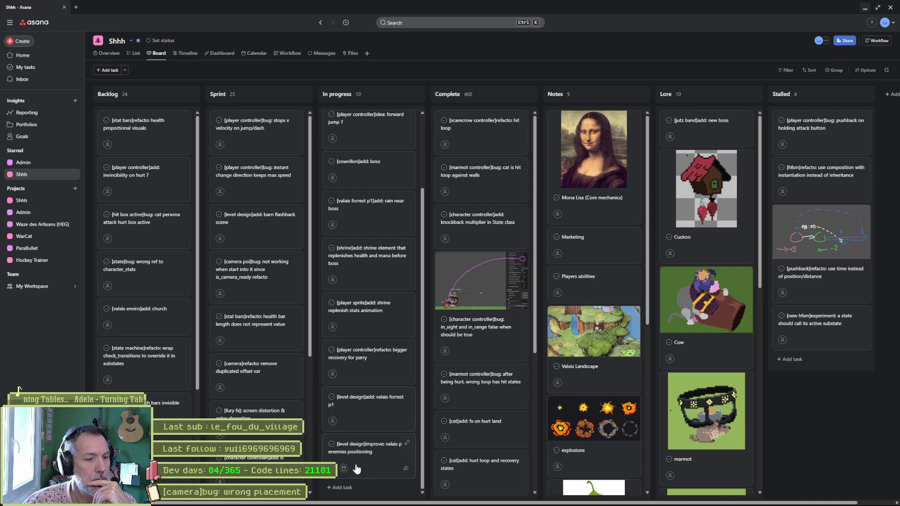
Add task '[valais sprite]refacto: wrong sky colors in p1 and p2' and raise the p2 enemies card
{"action": "left_click", "coordinate": [341, 487]}
{"action": "type", "text": "["}
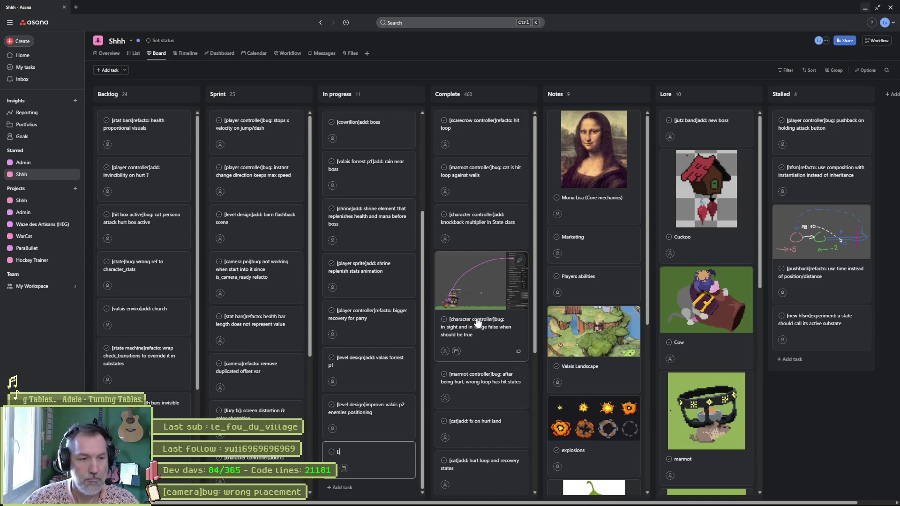
{"action": "type", "text": "va"}
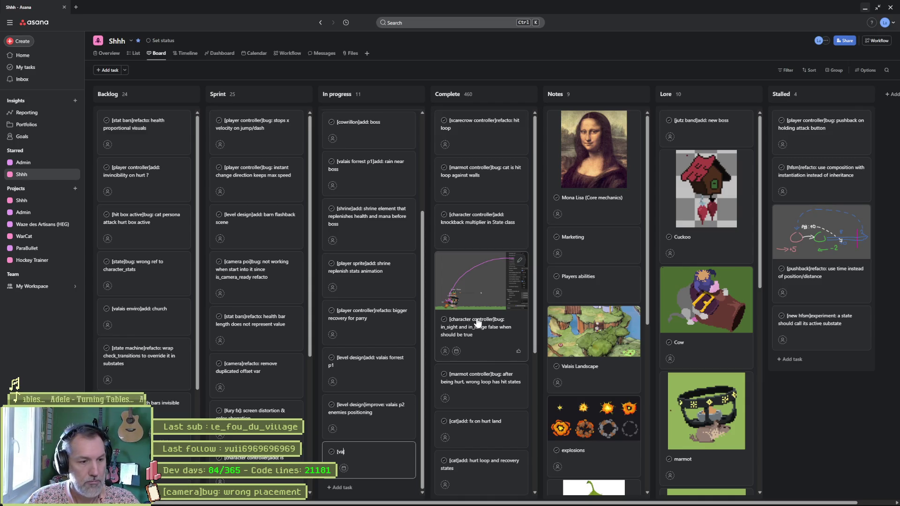
{"action": "type", "text": "lais sprite]refacto: wron"}
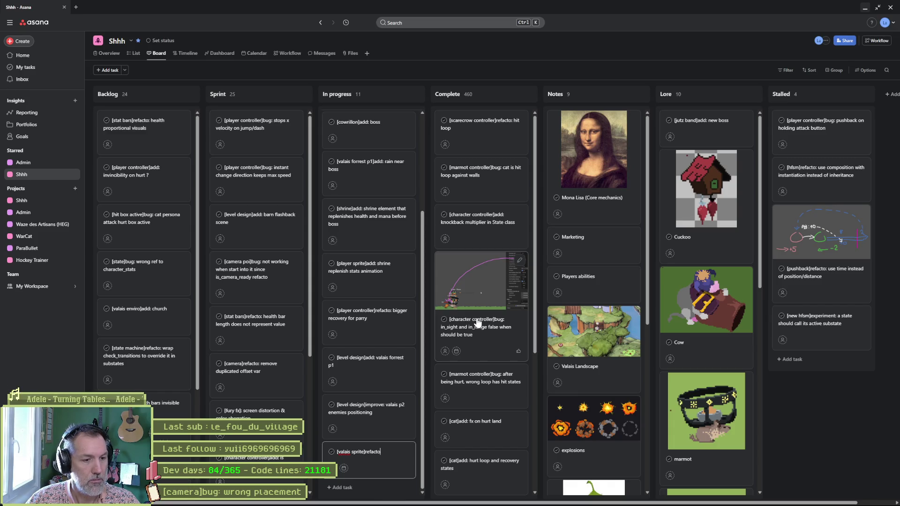
{"action": "type", "text": "g sky colors in "}
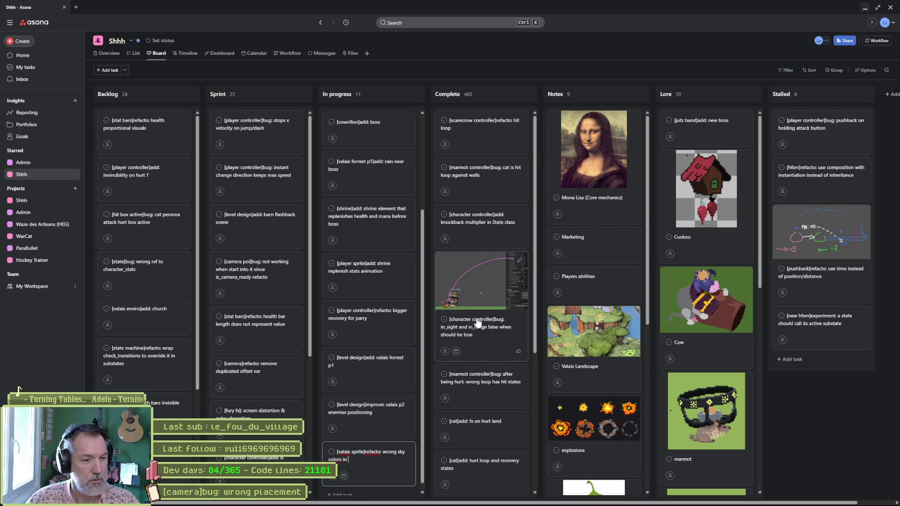
{"action": "type", "text": "p1 and p2"}
{"action": "key", "text": "Escape"}
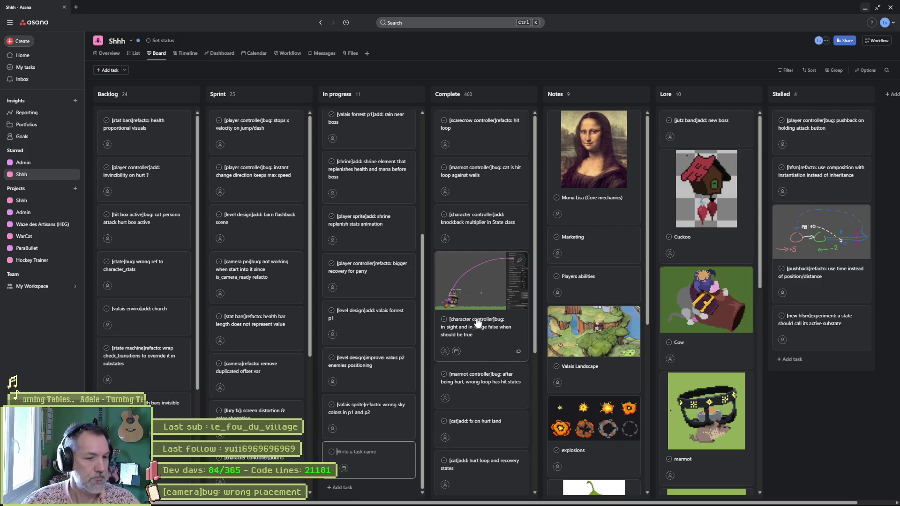
{"action": "mouse_move", "coordinate": [382, 266]}
{"action": "left_mouse_down"}
{"action": "mouse_move", "coordinate": [390, 131]}
{"action": "mouse_move", "coordinate": [390, 182]}
{"action": "left_mouse_up"}
{"action": "left_click", "coordinate": [864, 8]}
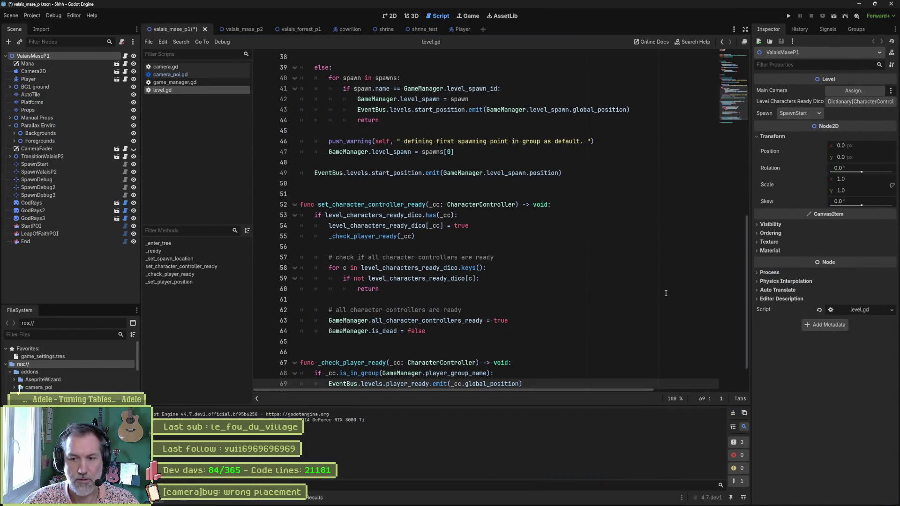
Open camera_poi.gd at lerp_camera_to_target, on the handle_is_ready check at line 465
{"action": "left_click", "coordinate": [490, 235]}
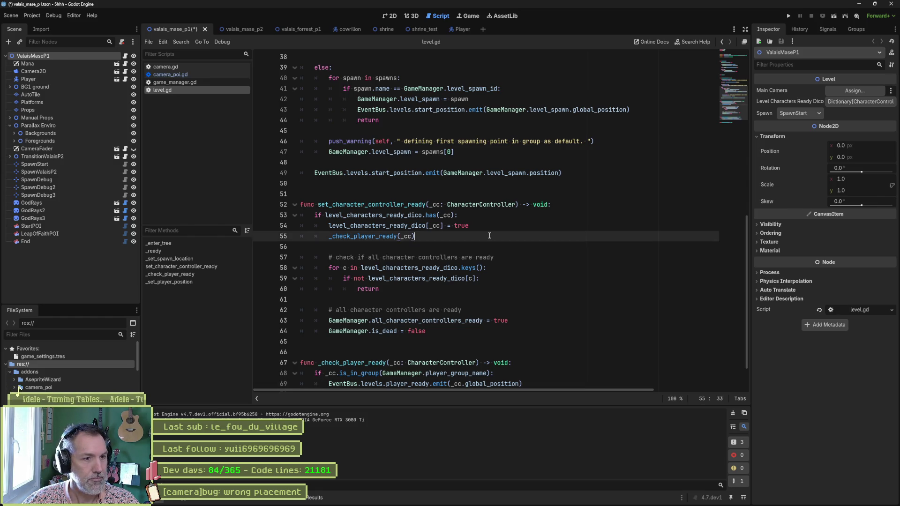
{"action": "left_click", "coordinate": [171, 74]}
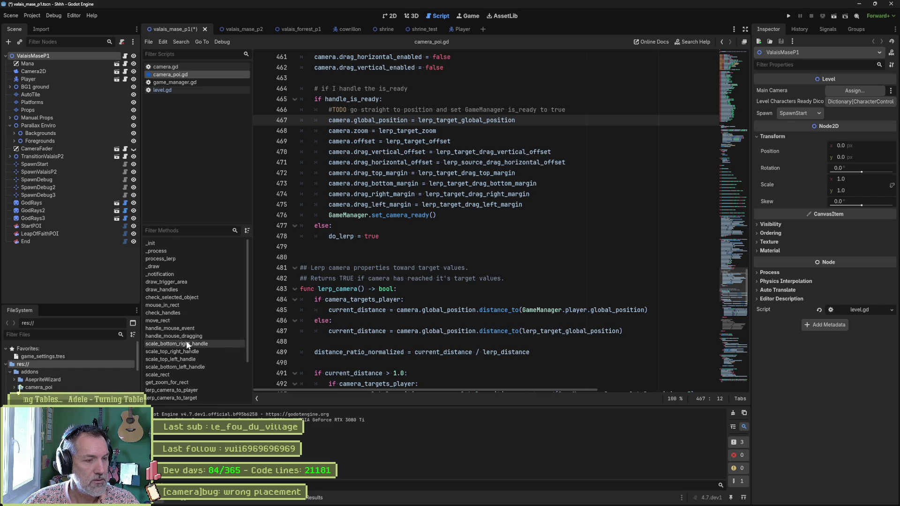
{"action": "scroll", "coordinate": [195, 382], "scroll_direction": "down", "scroll_amount": 1}
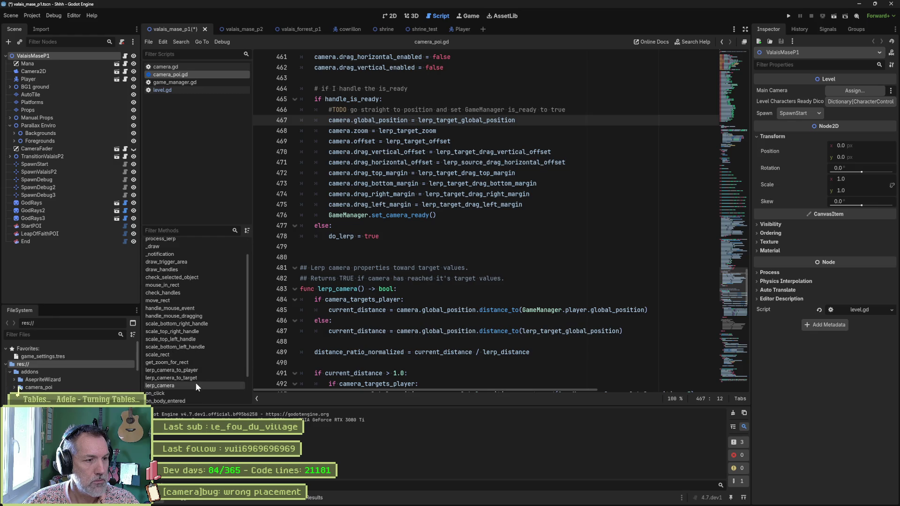
{"action": "left_click", "coordinate": [193, 378]}
{"action": "scroll", "coordinate": [374, 319], "scroll_direction": "down", "scroll_amount": 7}
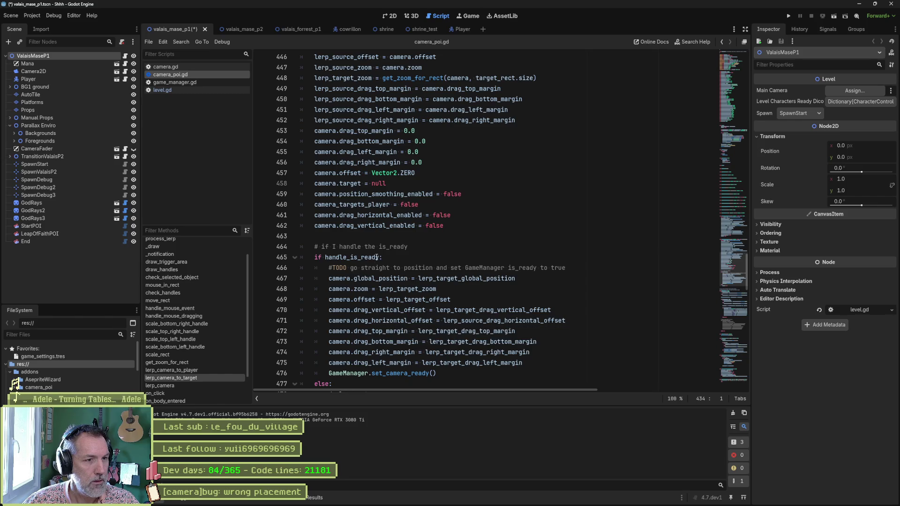
{"action": "left_click", "coordinate": [376, 257]}
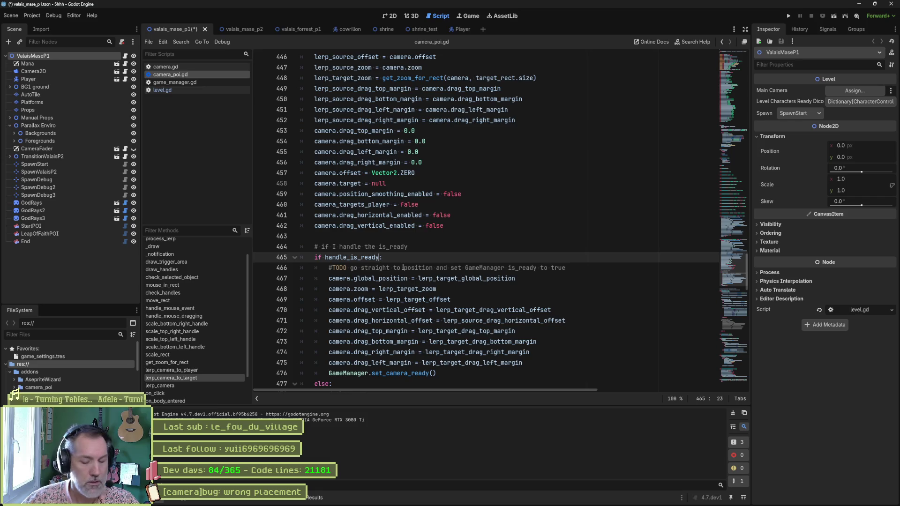
Extend the handle_is_ready condition with 'and not is_re', then jump to set_camera_ready in game_manager.gd
{"action": "type", "text": "an"}
{"action": "key", "text": "BackSpace"}
{"action": "type", "text": "d not is"}
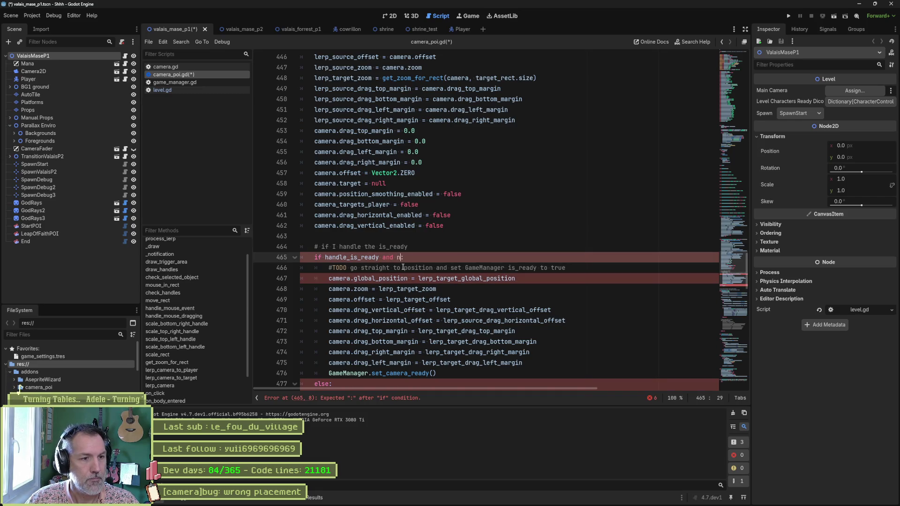
{"action": "type", "text": "_re"}
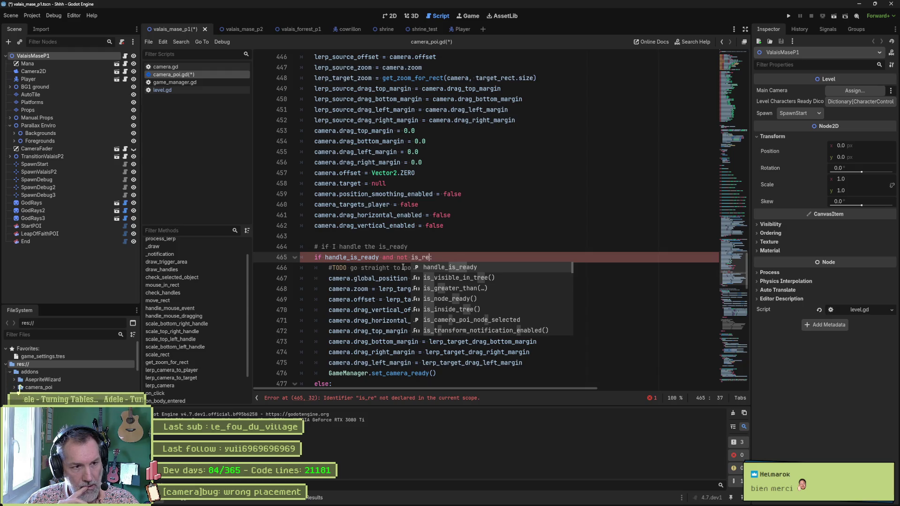
{"action": "left_click", "coordinate": [385, 261]}
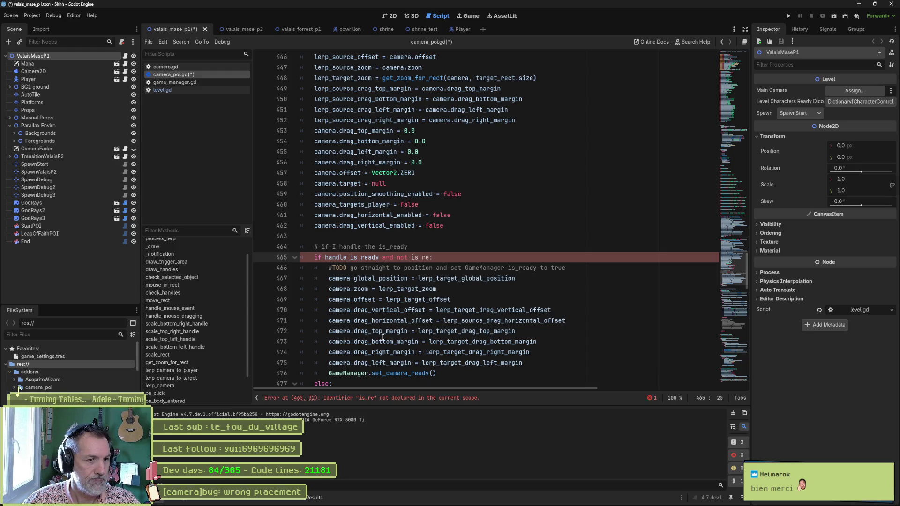
{"action": "left_click", "coordinate": [400, 374], "text": "ctrl"}
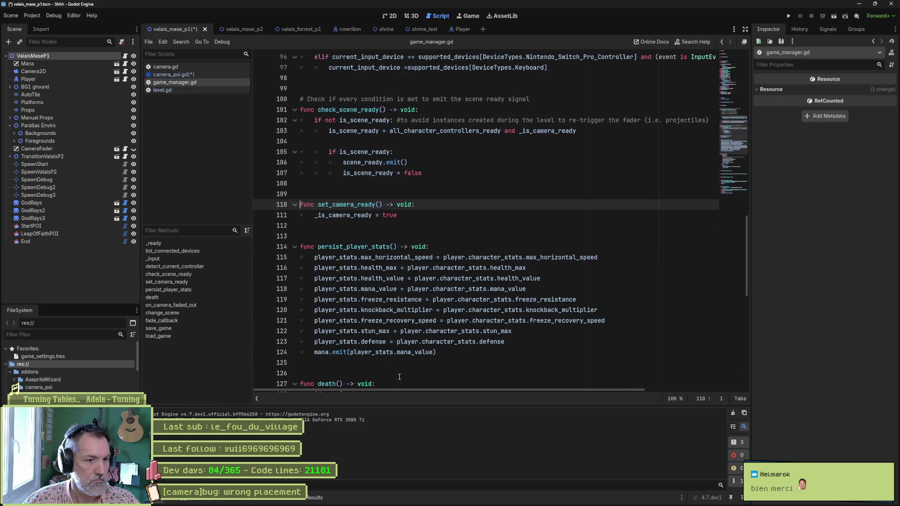
At the _is_camera_ready declaration, add the line 'get: return _is_camera_ready' after check_scene_ready()
{"action": "double_click", "coordinate": [368, 215]}
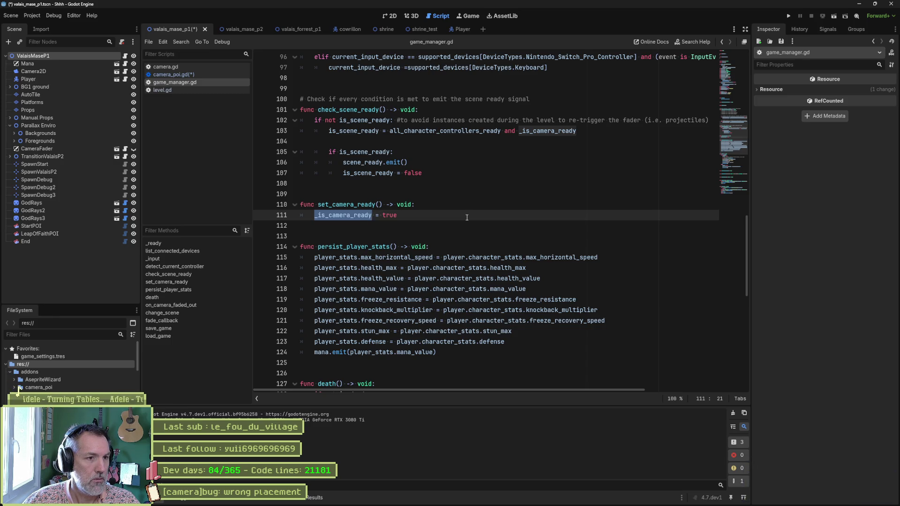
{"action": "left_click", "coordinate": [538, 130], "text": "ctrl"}
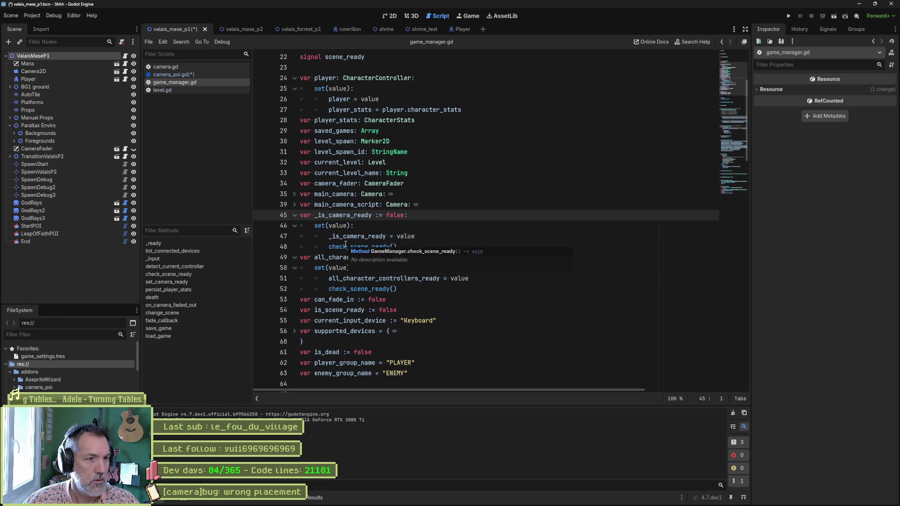
{"action": "left_click", "coordinate": [443, 247]}
{"action": "key", "text": "Return"}
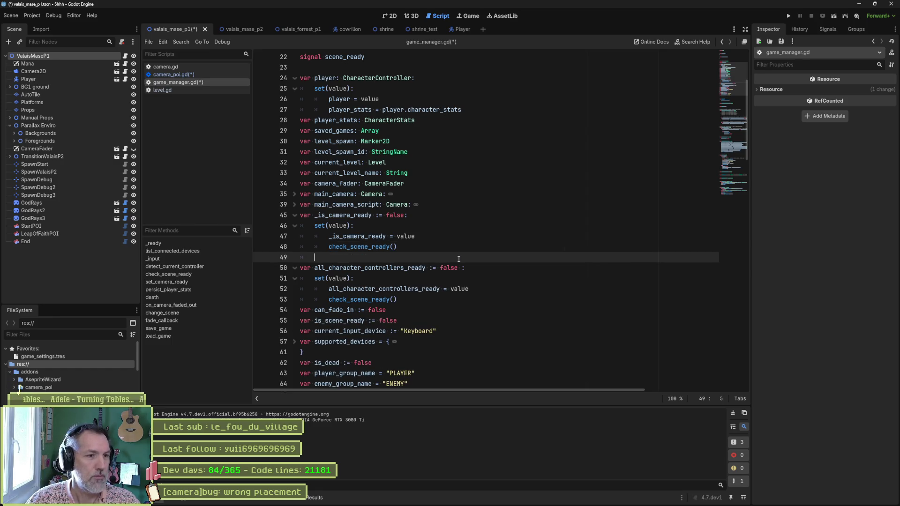
{"action": "type", "text": "get: return "}
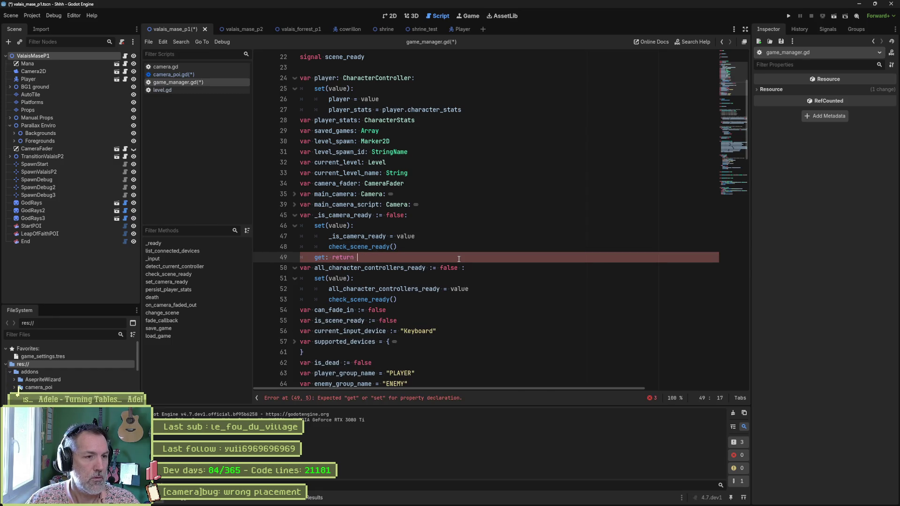
{"action": "type", "text": "_is"}
{"action": "key", "text": "Return"}
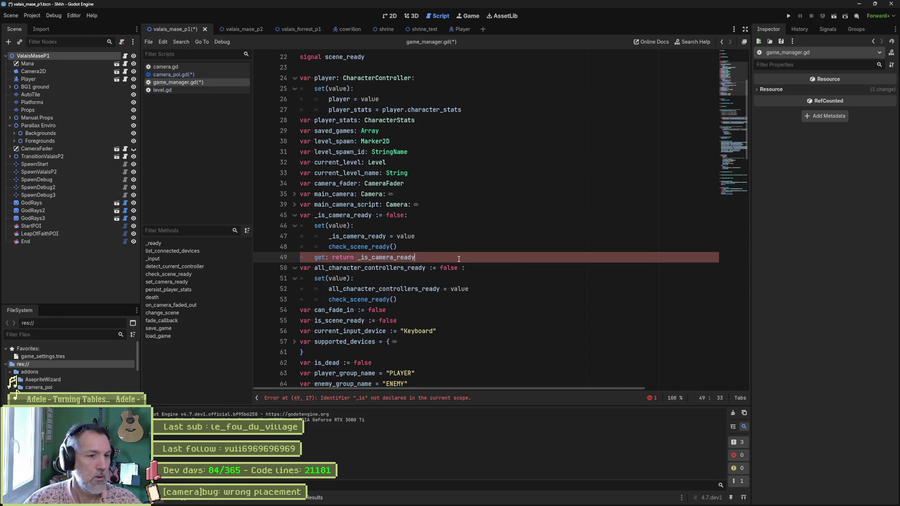
{"action": "double_click", "coordinate": [334, 215]}
{"action": "key", "text": "ctrl+c"}
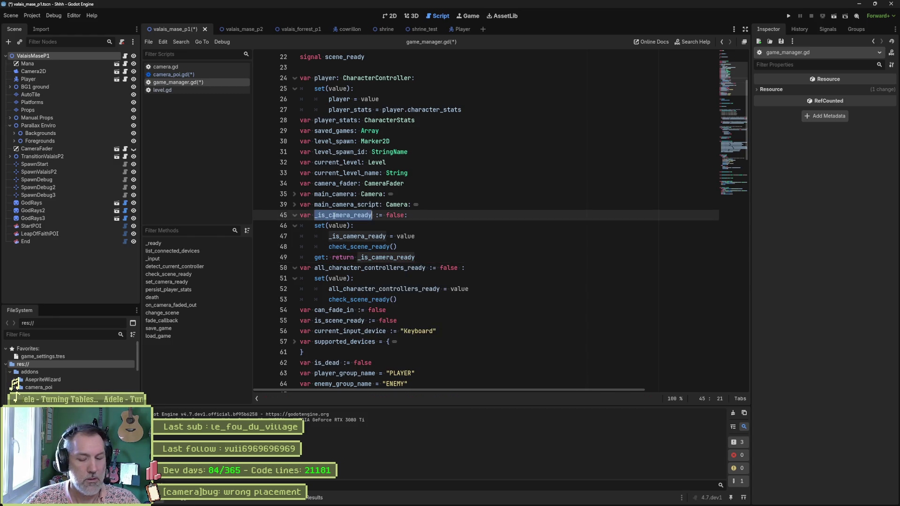
Replace _is_camera_ready with is_camera_ready across the project, matching whole words only
{"action": "key", "text": "ctrl+shift+r"}
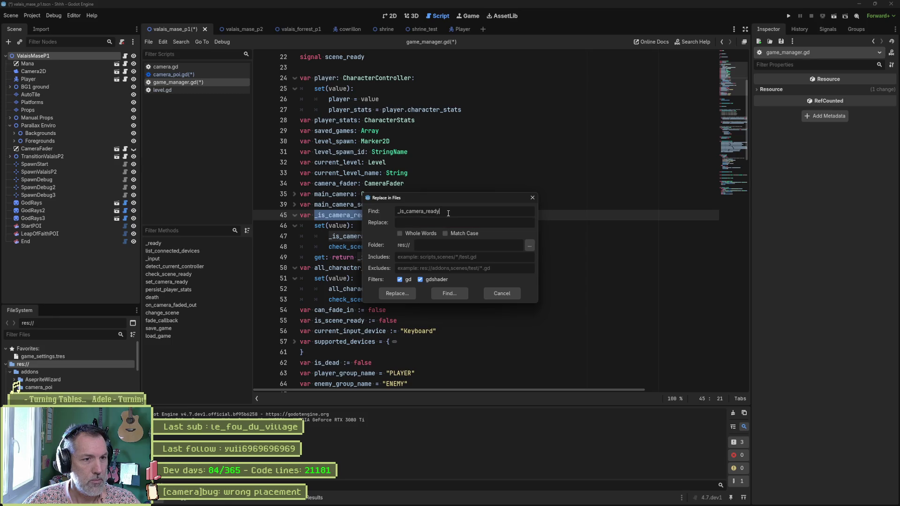
{"action": "key", "text": "ctrl+v"}
{"action": "key", "text": "Delete"}
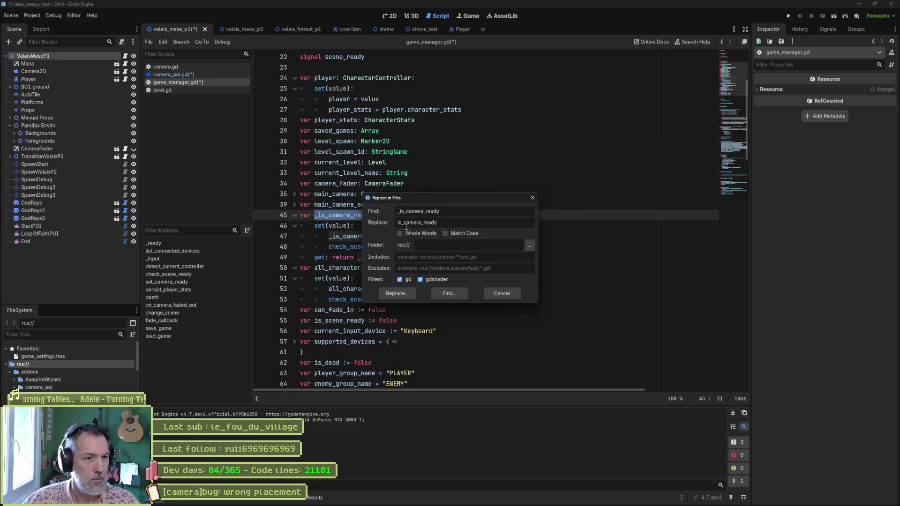
{"action": "left_click", "coordinate": [416, 233]}
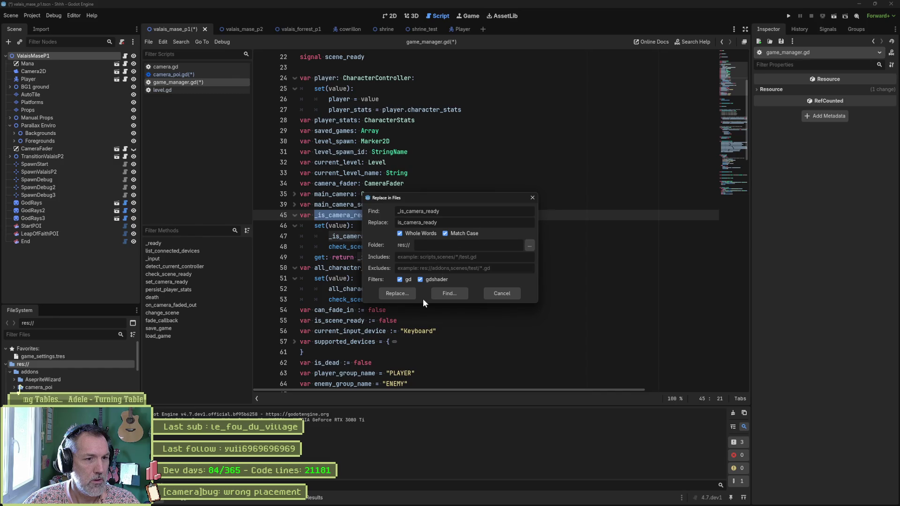
{"action": "left_click", "coordinate": [406, 293]}
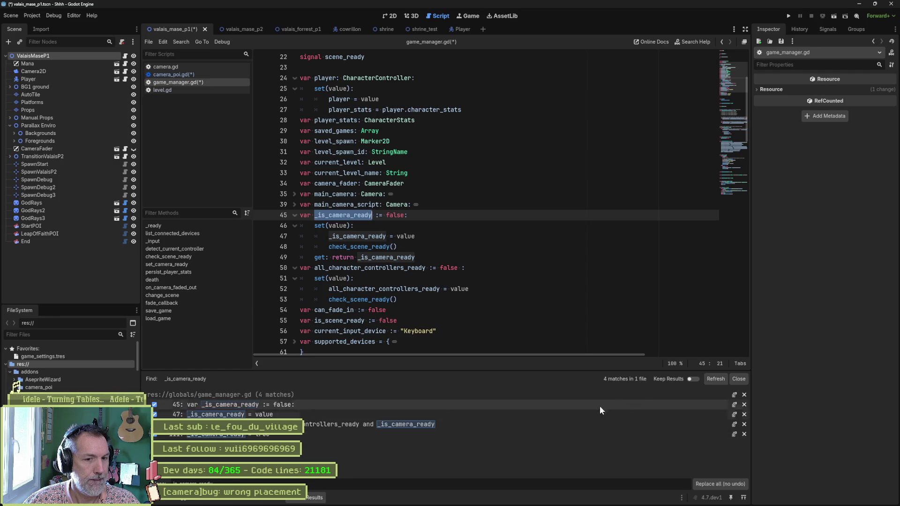
{"action": "left_click", "coordinate": [720, 484]}
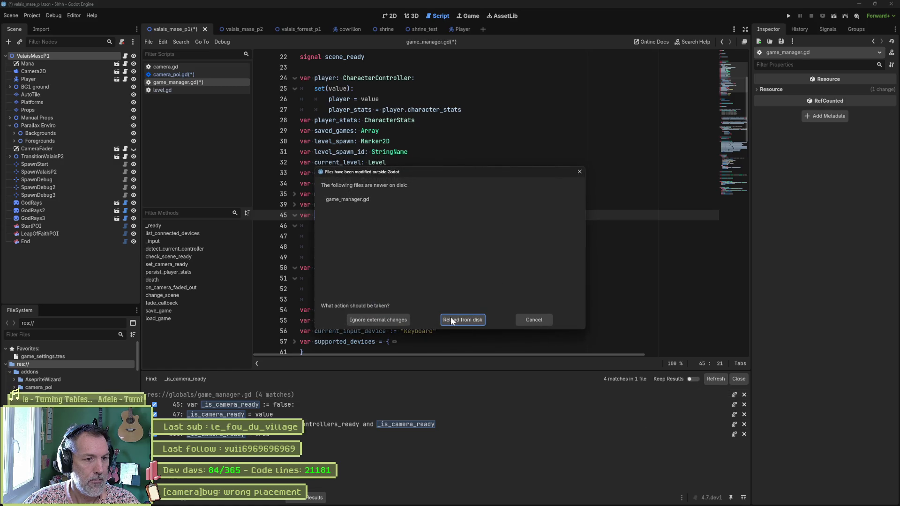
Reload game_manager.gd from disk, save, remove the blank line before the return, then switch to camera_poi.gd
{"action": "left_click", "coordinate": [451, 319]}
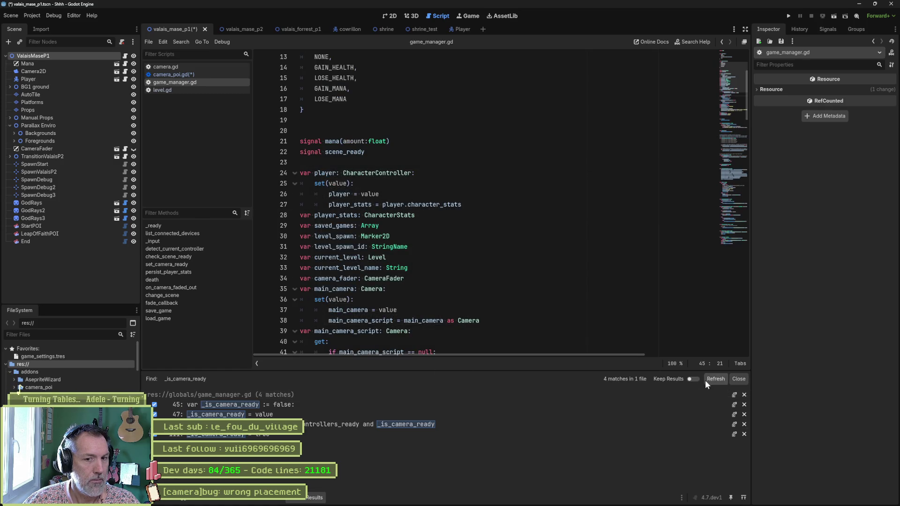
{"action": "left_click", "coordinate": [739, 378]}
{"action": "left_click", "coordinate": [479, 300]}
{"action": "key", "text": "ctrl+s"}
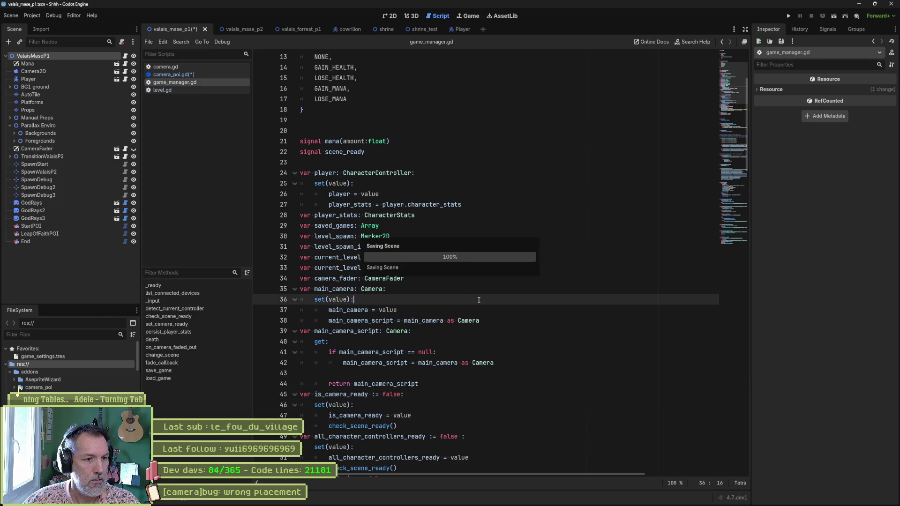
{"action": "left_click", "coordinate": [528, 373]}
{"action": "key", "text": "Delete"}
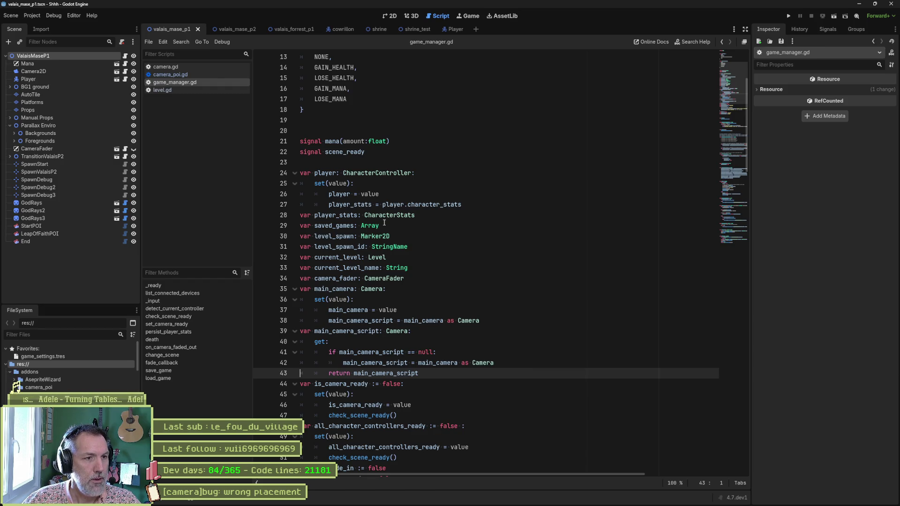
{"action": "left_click", "coordinate": [173, 75]}
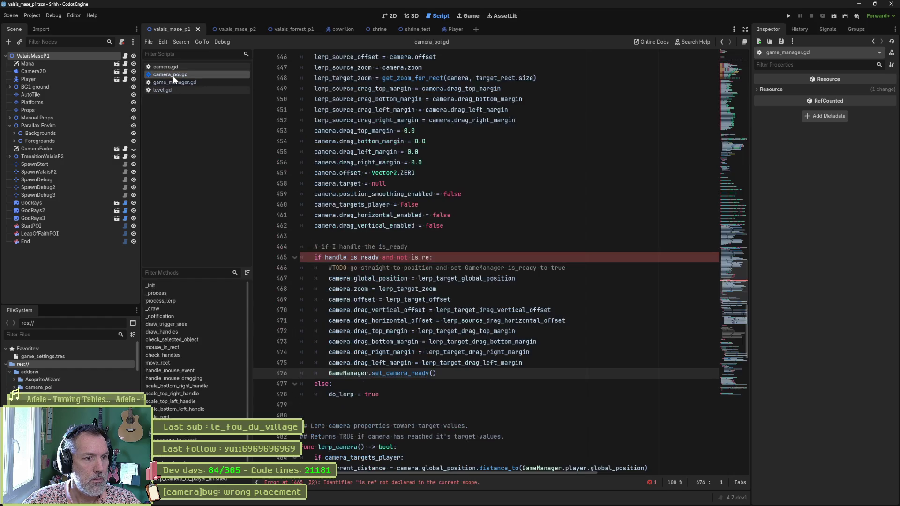
Change the undeclared is_re check on line 465 to GameManager.is_camera_ready and save
{"action": "double_click", "coordinate": [420, 257]}
{"action": "type", "text": "Gmae"}
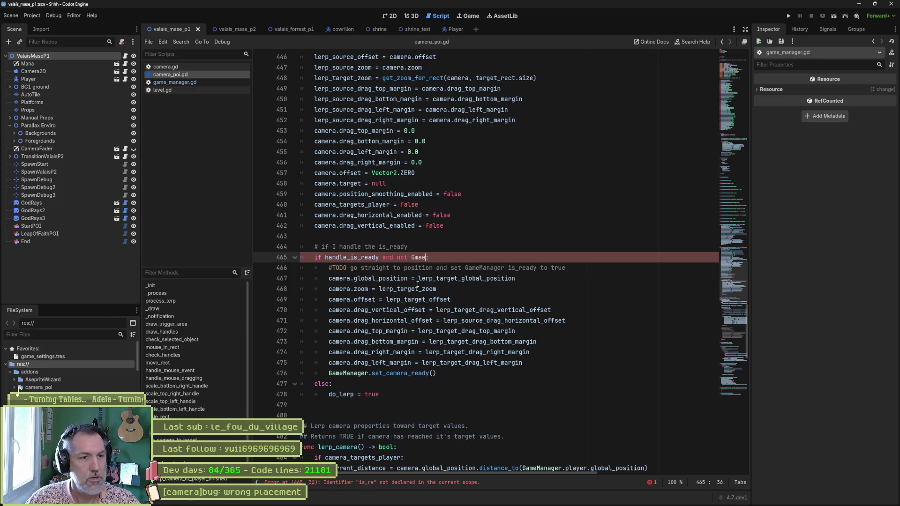
{"action": "key", "text": "BackSpace"}
{"action": "key", "text": "BackSpace"}
{"action": "key", "text": "BackSpace"}
{"action": "type", "text": "ameMana"}
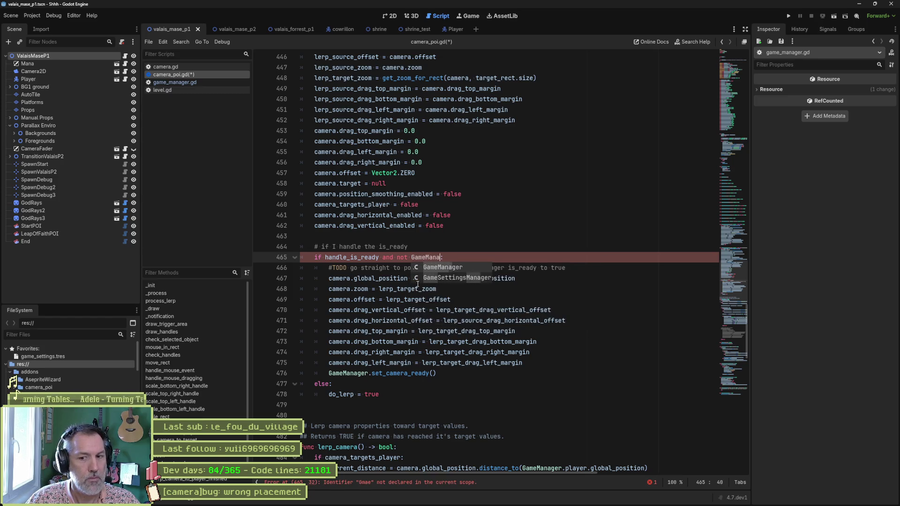
{"action": "key", "text": "Return"}
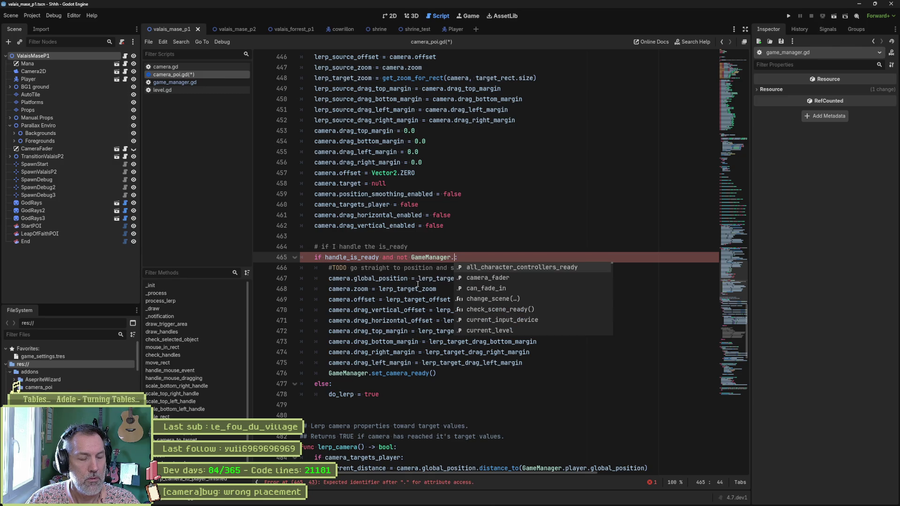
{"action": "type", "text": "is_camera_ready:"}
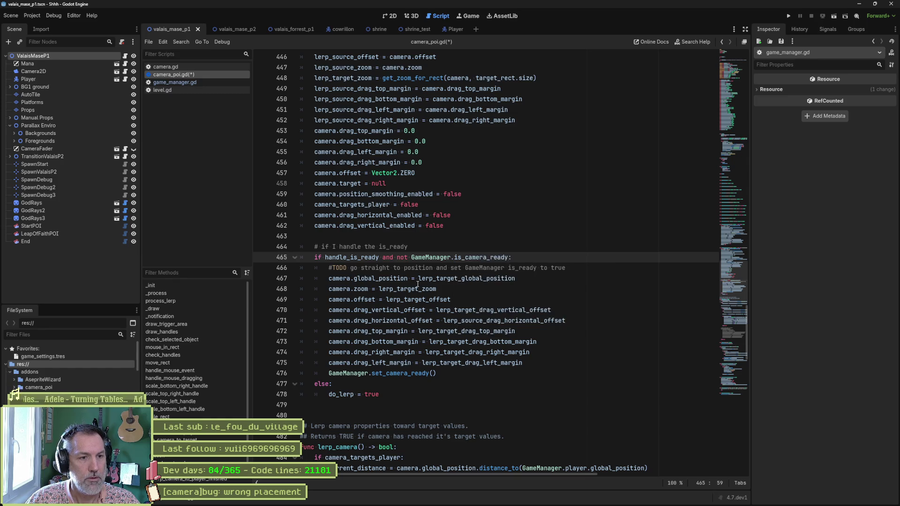
{"action": "key", "text": "ctrl+s"}
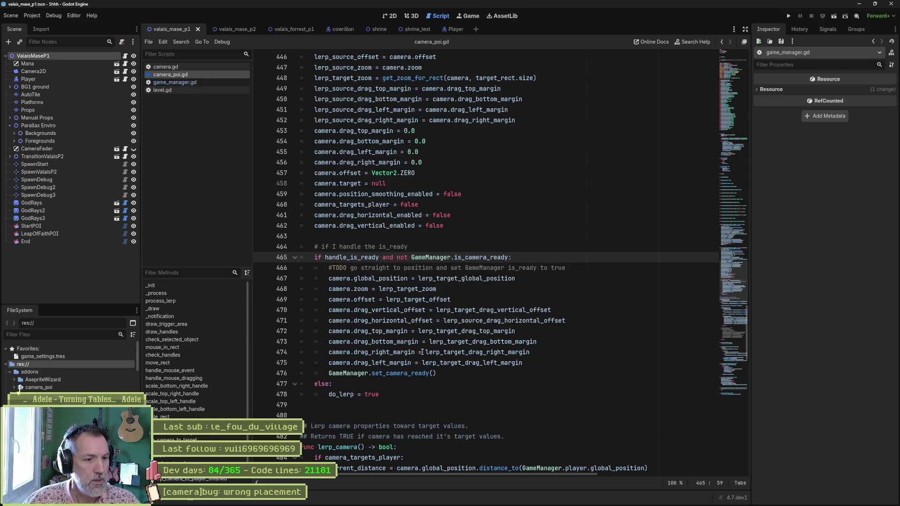
Replace the set_camera_ready() call on line 476 with is_camera_ready = true and save
{"action": "double_click", "coordinate": [477, 257]}
{"action": "left_click", "coordinate": [419, 373]}
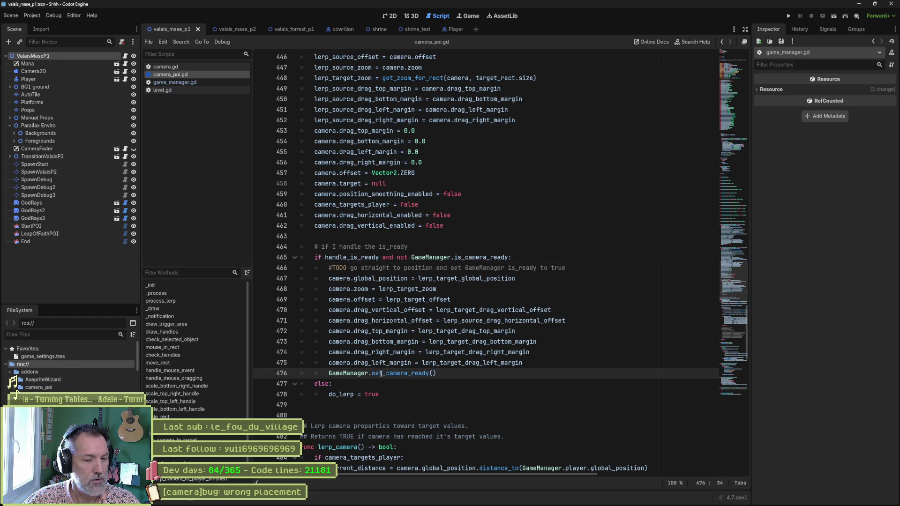
{"action": "left_click_drag", "start_coordinate": [371, 374], "coordinate": [438, 373]}
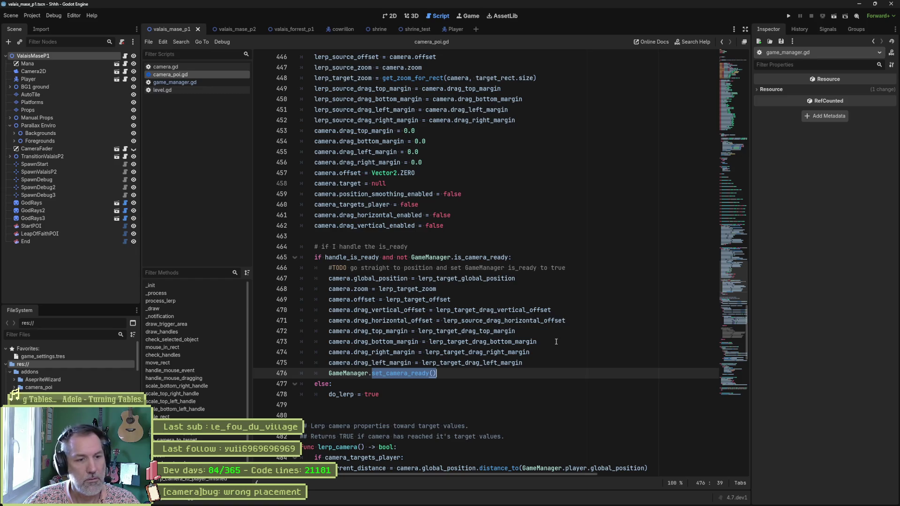
{"action": "type", "text": "is_camera_ready = true"}
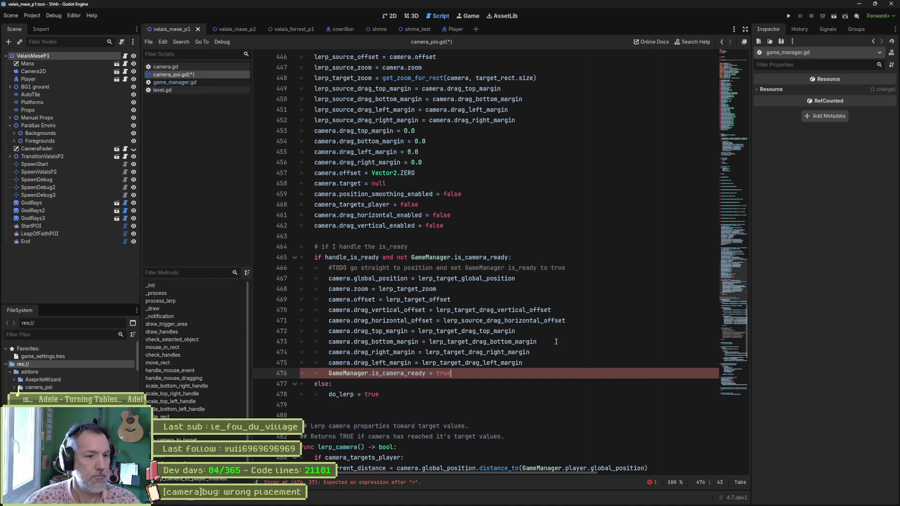
{"action": "left_click", "coordinate": [422, 374], "text": "ctrl"}
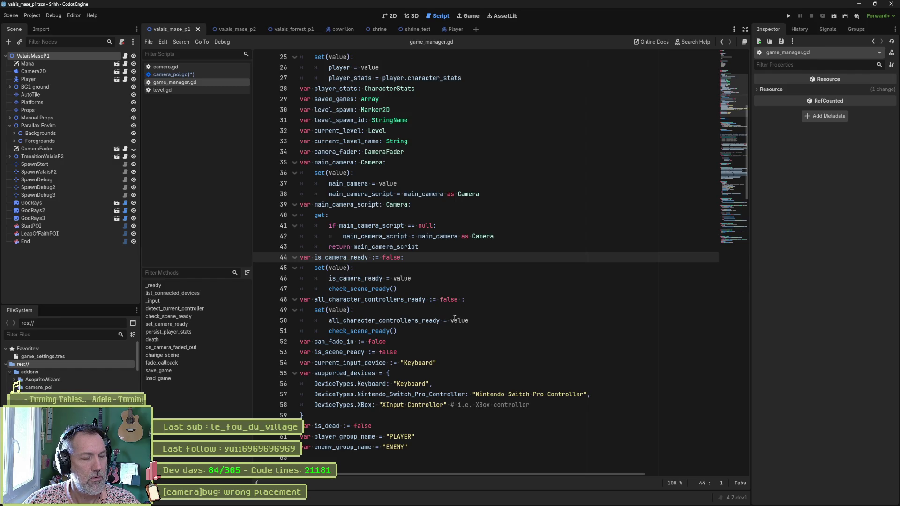
{"action": "key", "text": "ctrl+s"}
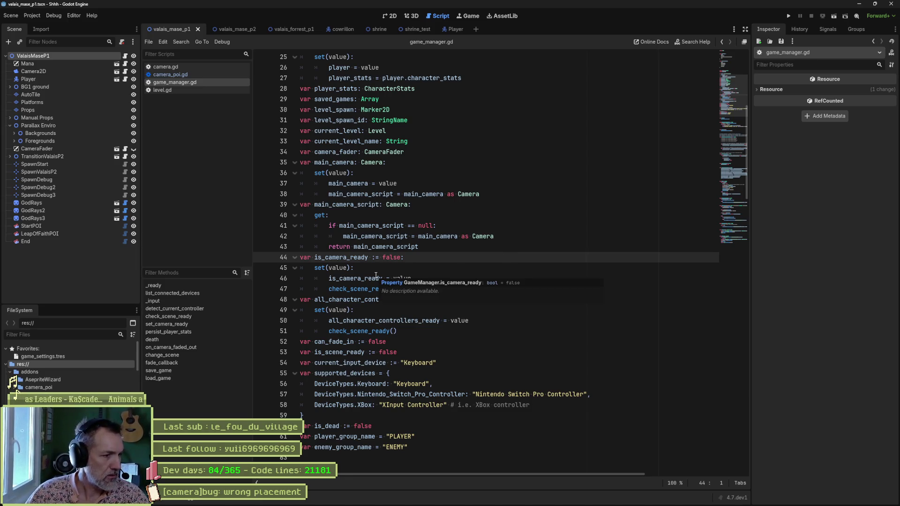
Jump to set_camera_ready() in game_manager.gd from the Methods list
{"action": "left_click", "coordinate": [166, 324]}
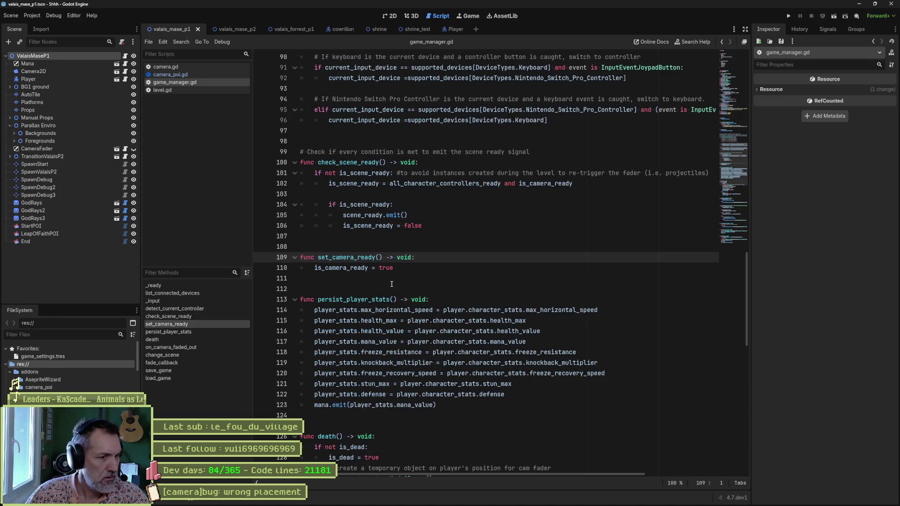
Delete the set_camera_ready function, then briefly run and stop the scene to test it
{"action": "left_click_drag", "start_coordinate": [445, 271], "coordinate": [452, 229]}
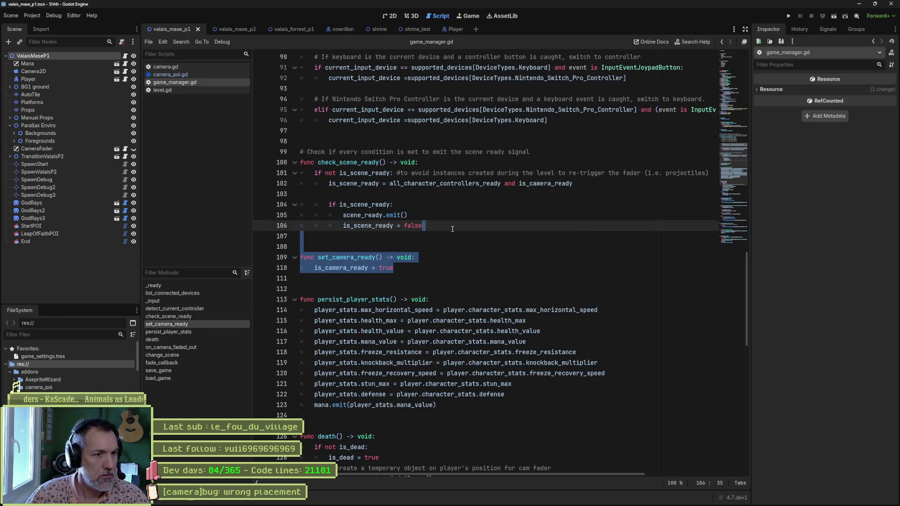
{"action": "key", "text": "BackSpace"}
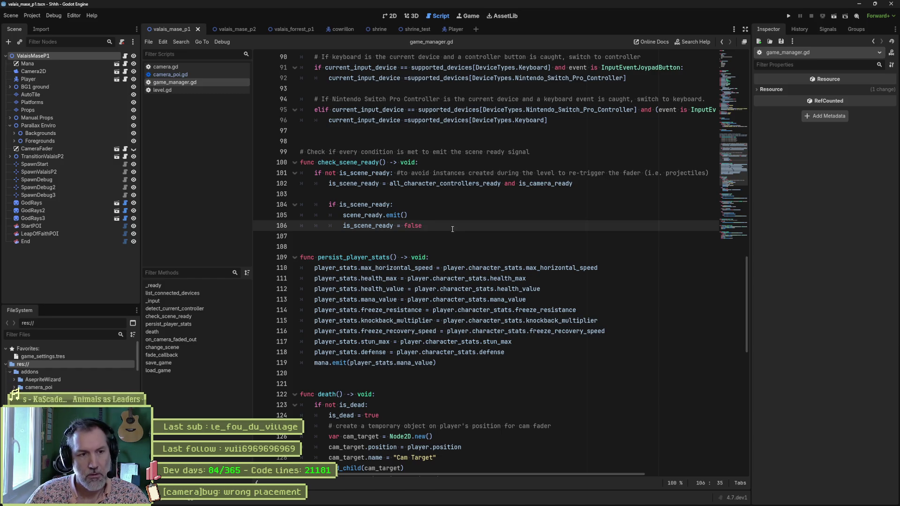
{"action": "key", "text": "F6"}
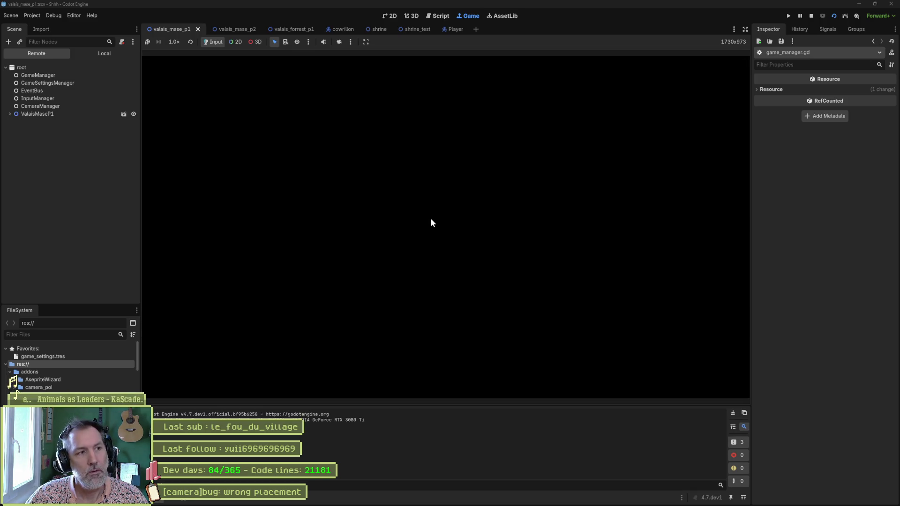
{"action": "key", "text": "F8"}
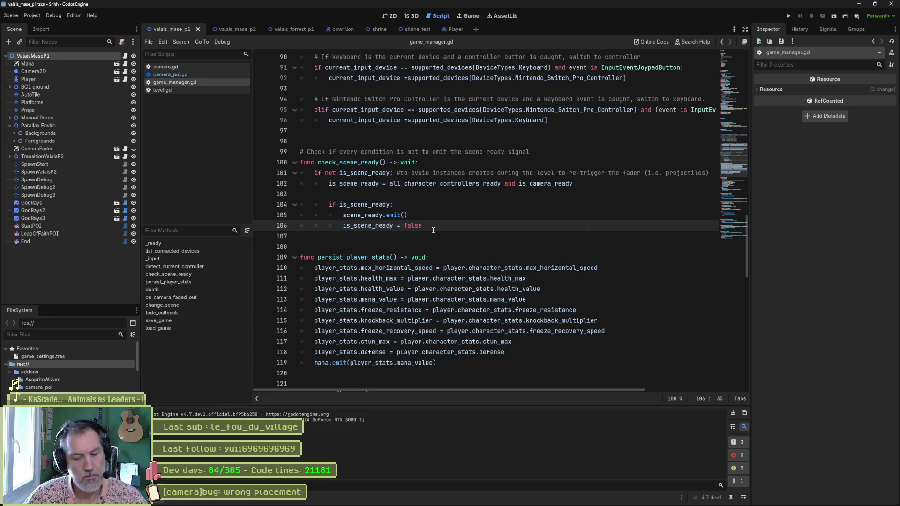
{"action": "key", "text": "ctrl+shift+f"}
Search all project files for 'set_camera_ready' with partial-word matching and open the camera.gd match
{"action": "type", "text": "set_camera_ready"}
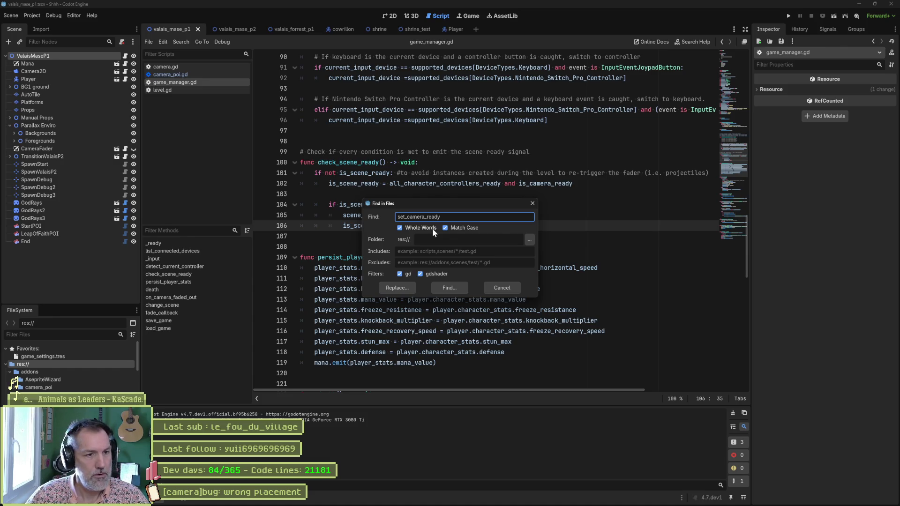
{"action": "left_click", "coordinate": [432, 229]}
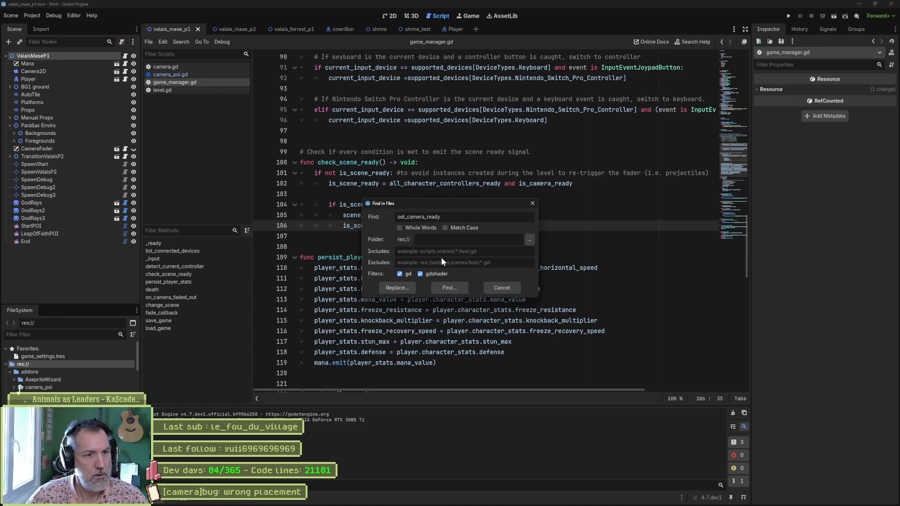
{"action": "key", "text": "Return"}
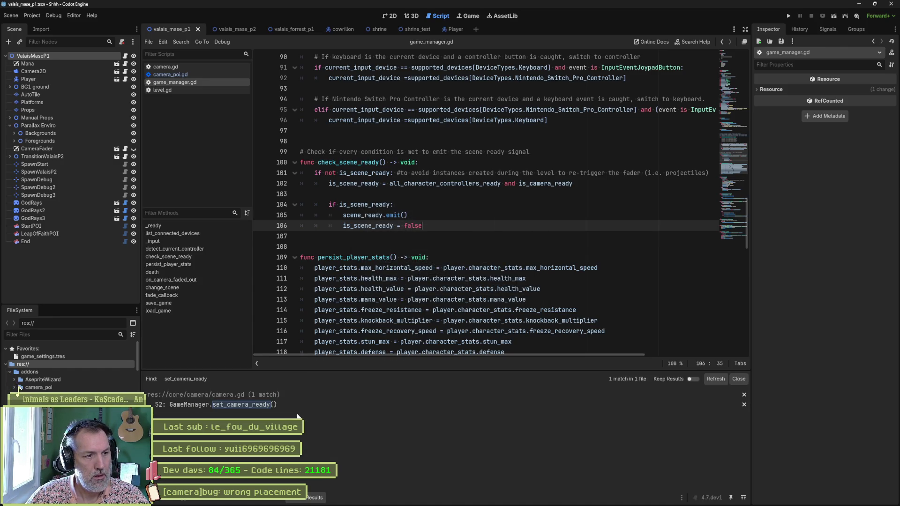
{"action": "left_click", "coordinate": [296, 405]}
Replace the set_camera_ready() call on camera.gd line 52 with is_camera_ready = true and save
{"action": "left_click", "coordinate": [438, 227]}
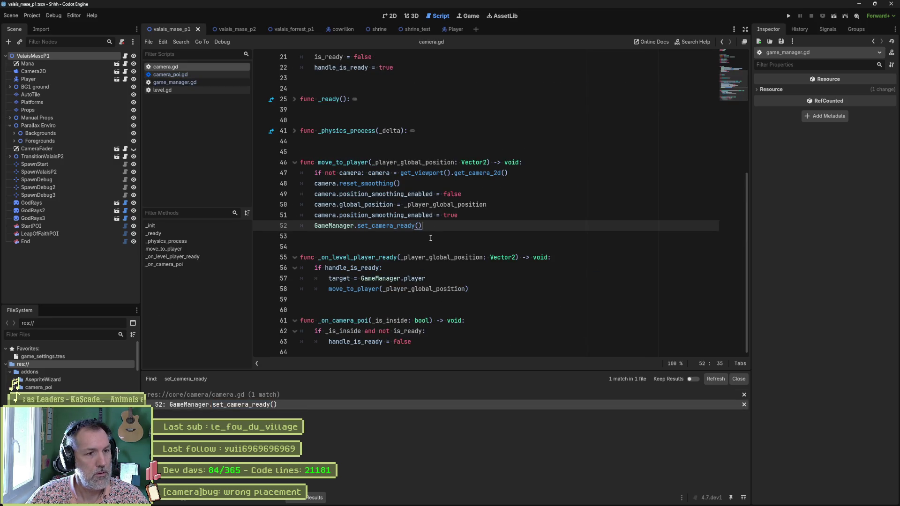
{"action": "key", "text": "ctrl+shift+Left"}
{"action": "key", "text": "ctrl+shift+Left"}
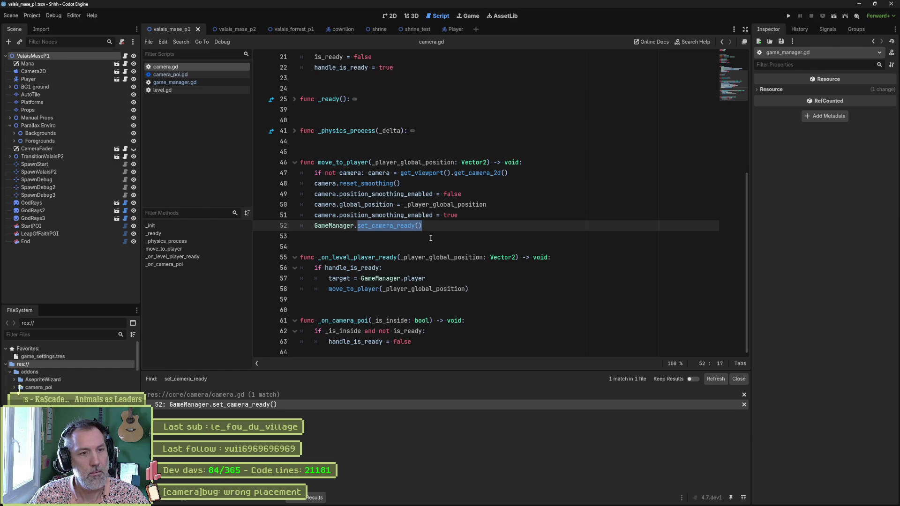
{"action": "type", "text": "is_camera_ready j= t"}
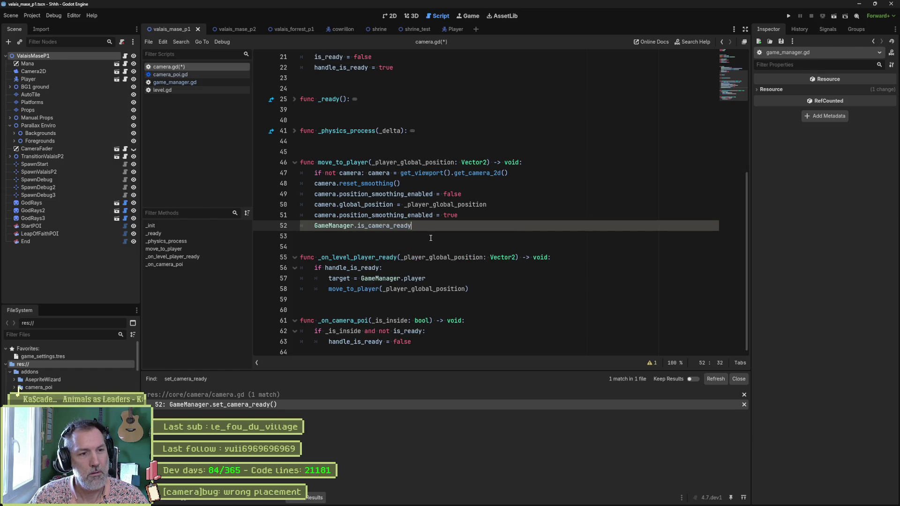
{"action": "key", "text": "BackSpace"}
{"action": "key", "text": "BackSpace"}
{"action": "key", "text": "BackSpace"}
{"action": "type", "text": "= true"}
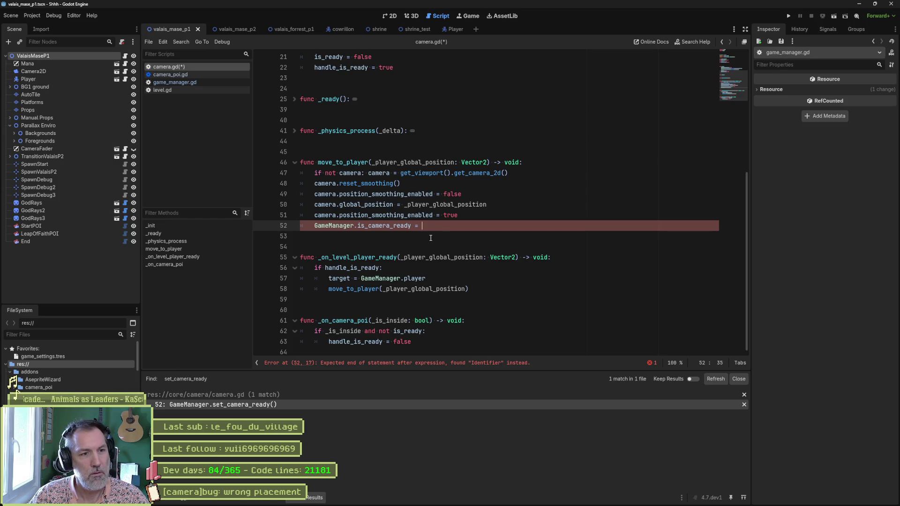
{"action": "key", "text": "ctrl+s"}
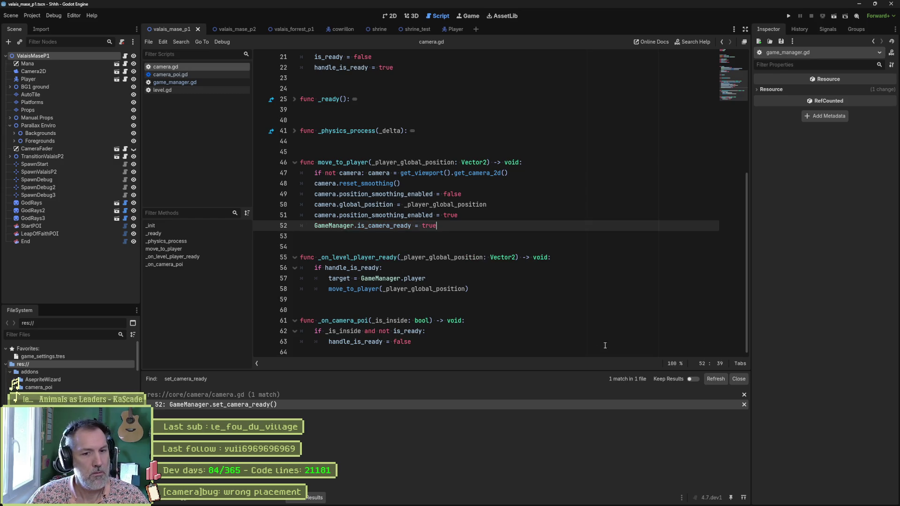
{"action": "left_click", "coordinate": [739, 379]}
{"action": "left_click", "coordinate": [505, 281]}
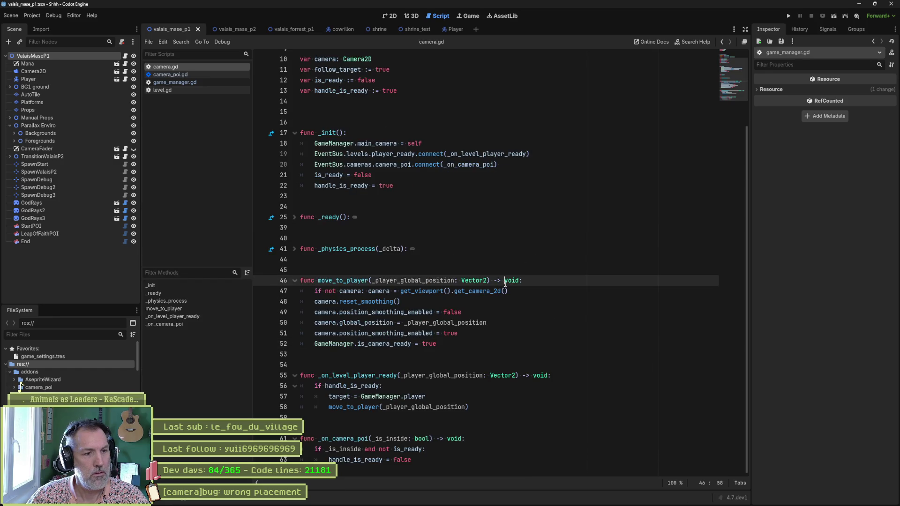
Add a breakpoint on camera_poi.gd line 465's is_camera_ready check and run the game
{"action": "left_click", "coordinate": [554, 344]}
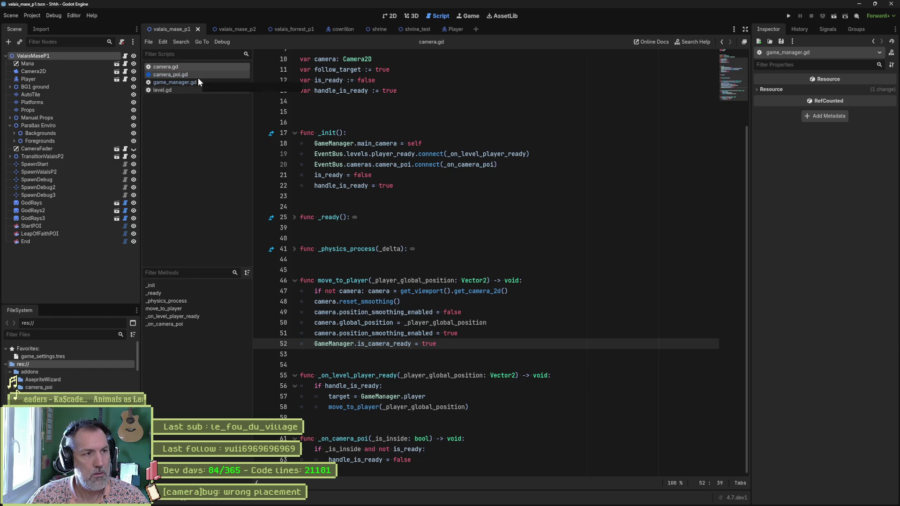
{"action": "left_click", "coordinate": [211, 76]}
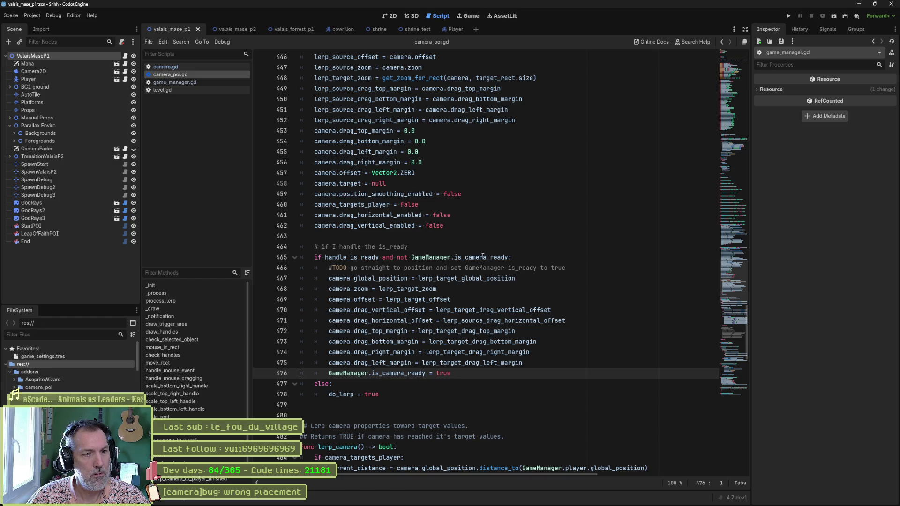
{"action": "left_click_drag", "start_coordinate": [517, 257], "coordinate": [398, 258]}
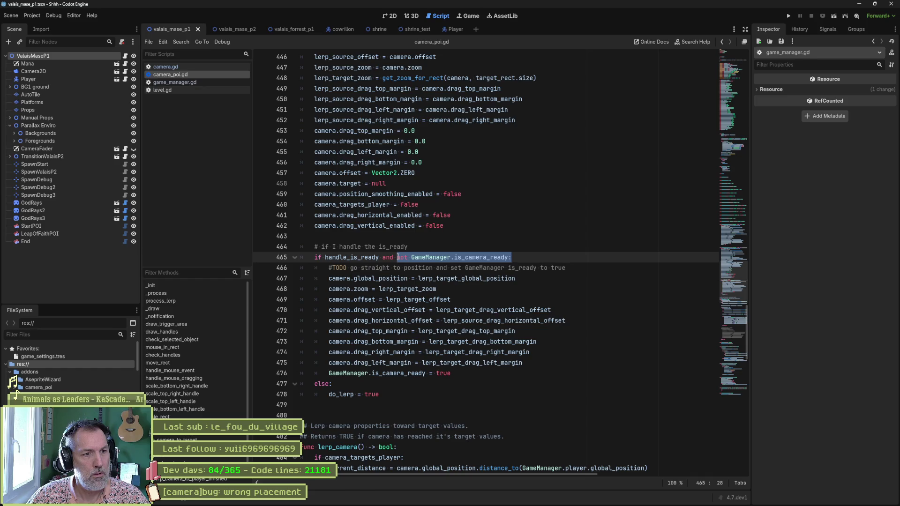
{"action": "left_click", "coordinate": [260, 257]}
{"action": "left_click", "coordinate": [432, 289]}
{"action": "key", "text": "F5"}
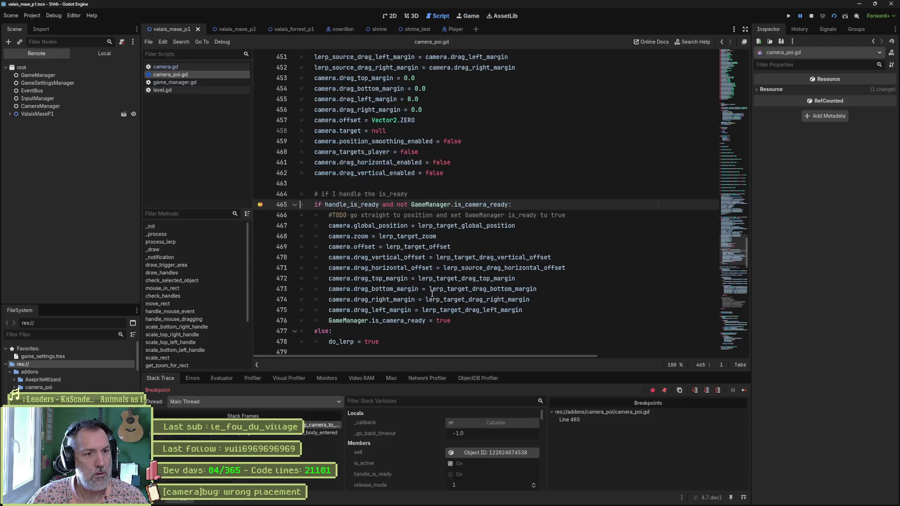
Evaluate GameManager.is_camera_ready and handle_is_ready in the Evaluator at the breakpoint
{"action": "mouse_move", "coordinate": [411, 204]}
{"action": "left_mouse_down"}
{"action": "mouse_move", "coordinate": [507, 215]}
{"action": "mouse_move", "coordinate": [510, 205]}
{"action": "mouse_move", "coordinate": [411, 205]}
{"action": "left_mouse_up"}
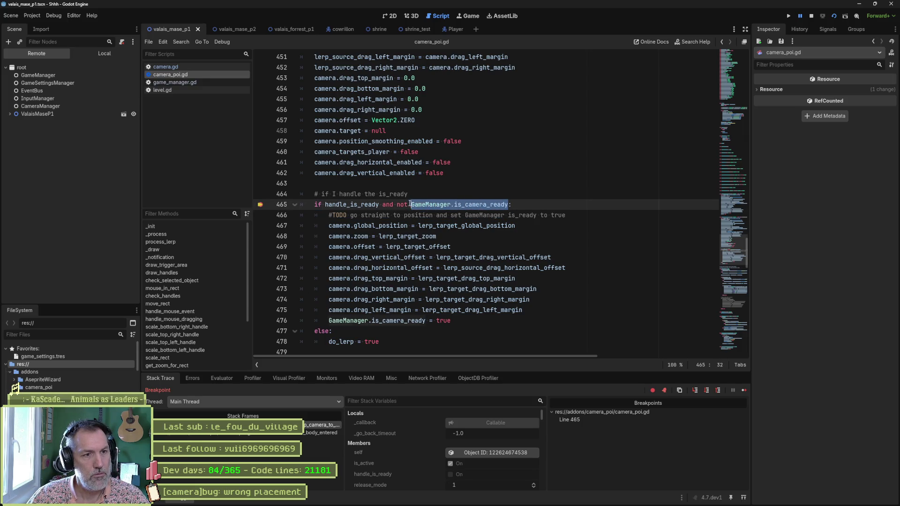
{"action": "left_click", "coordinate": [220, 378]}
{"action": "key", "text": "ctrl+shift+e"}
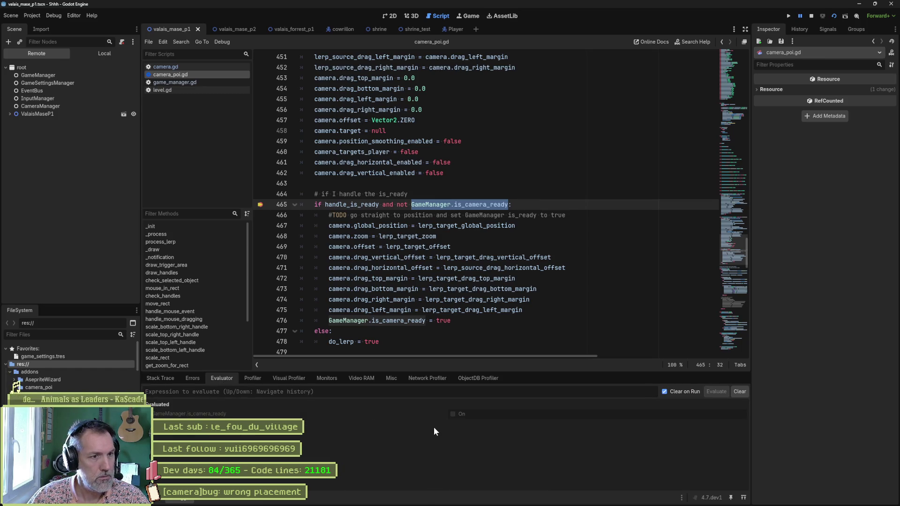
{"action": "double_click", "coordinate": [374, 205]}
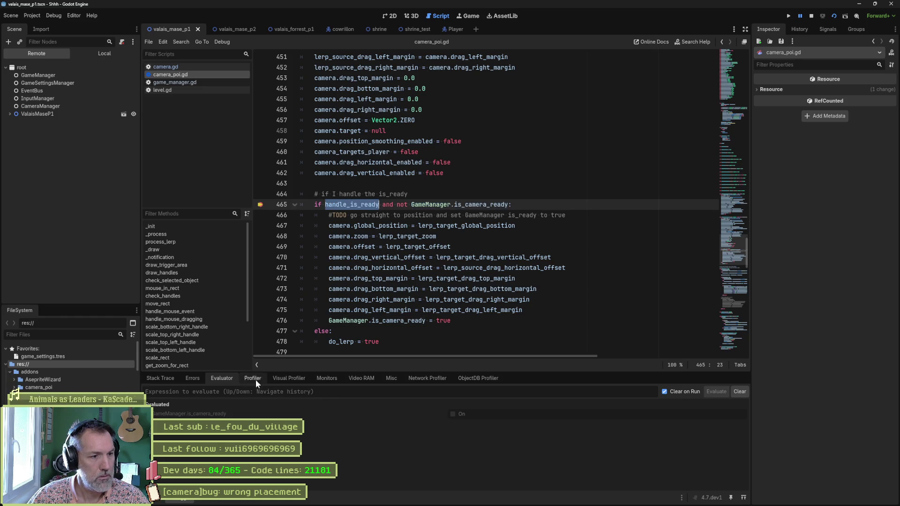
{"action": "key", "text": "ctrl+shift+e"}
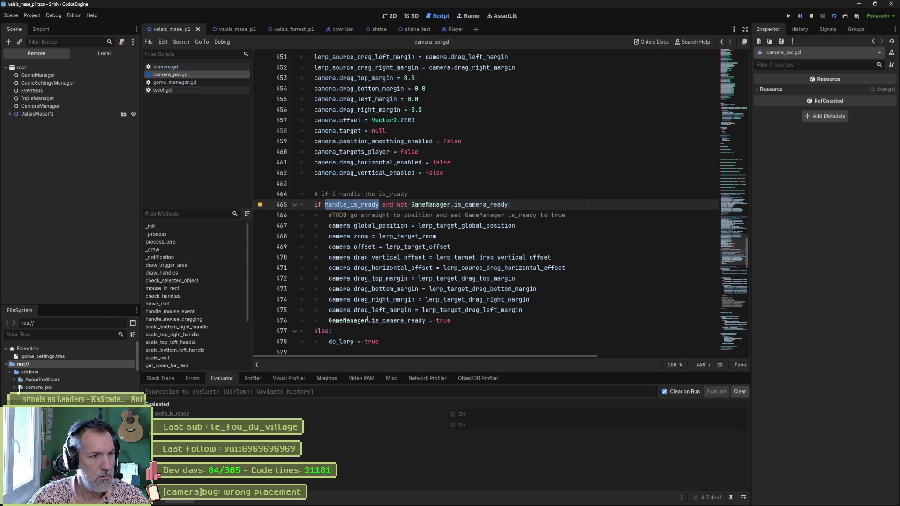
{"action": "mouse_move", "coordinate": [395, 260]}
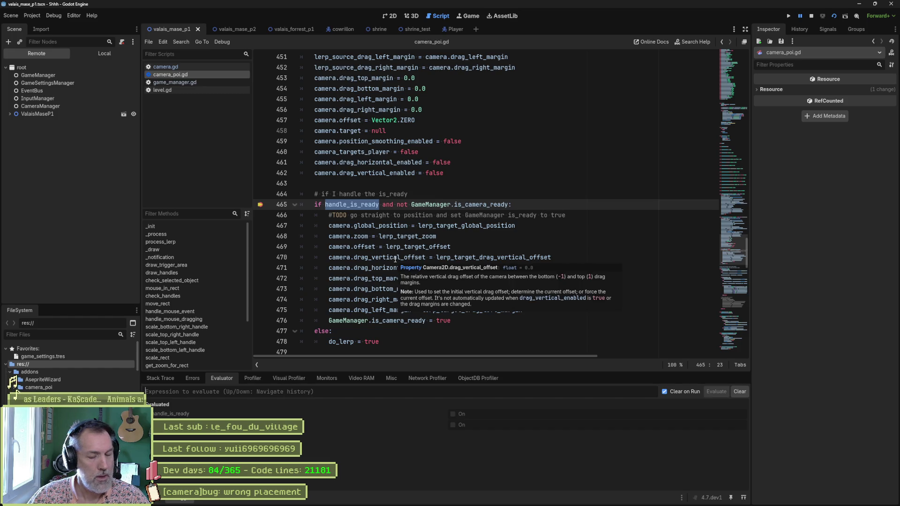
Stop the game, enable Handle Is Ready on StartPOI, and rerun the scene
{"action": "key", "text": "F8"}
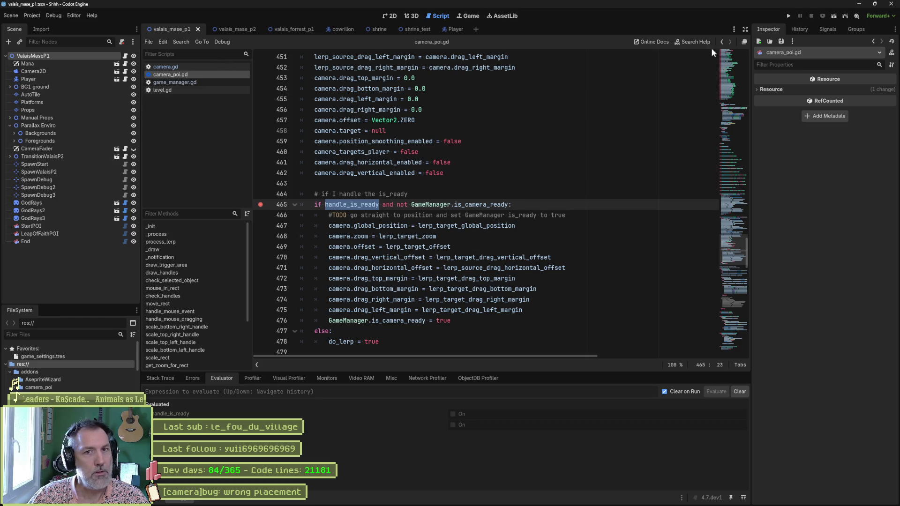
{"action": "left_click", "coordinate": [52, 225]}
{"action": "left_click", "coordinate": [828, 101]}
{"action": "key", "text": "F6"}
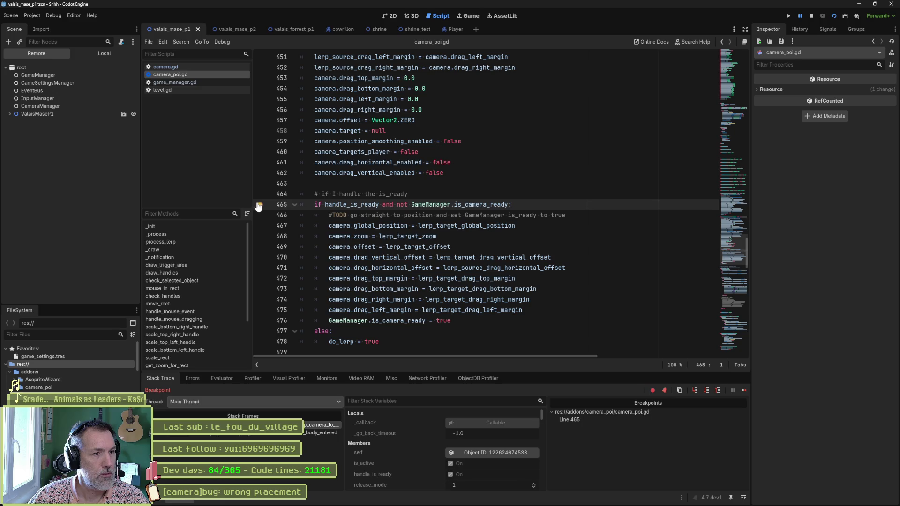
Remove the line 465 breakpoint, resume, walk the cat to the hut, and stop the game
{"action": "left_click", "coordinate": [259, 206]}
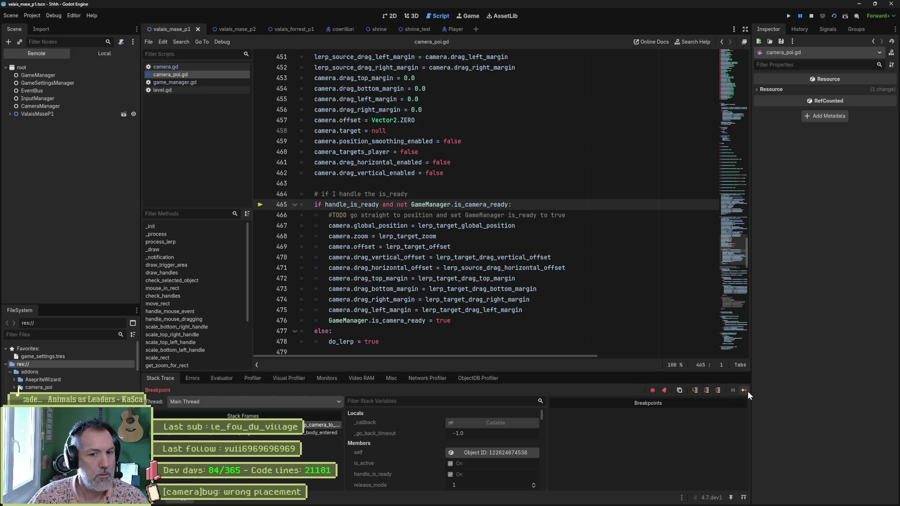
{"action": "left_click", "coordinate": [747, 392]}
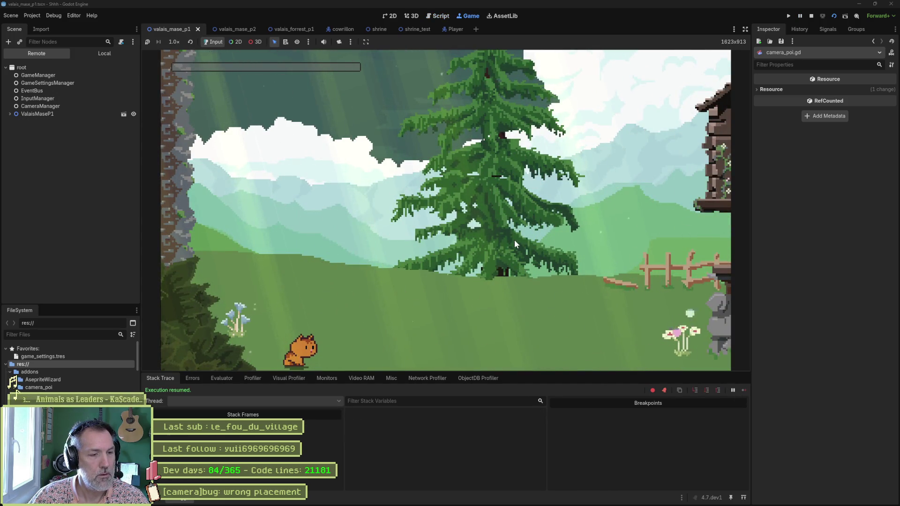
{"action": "key", "text": "Right"}
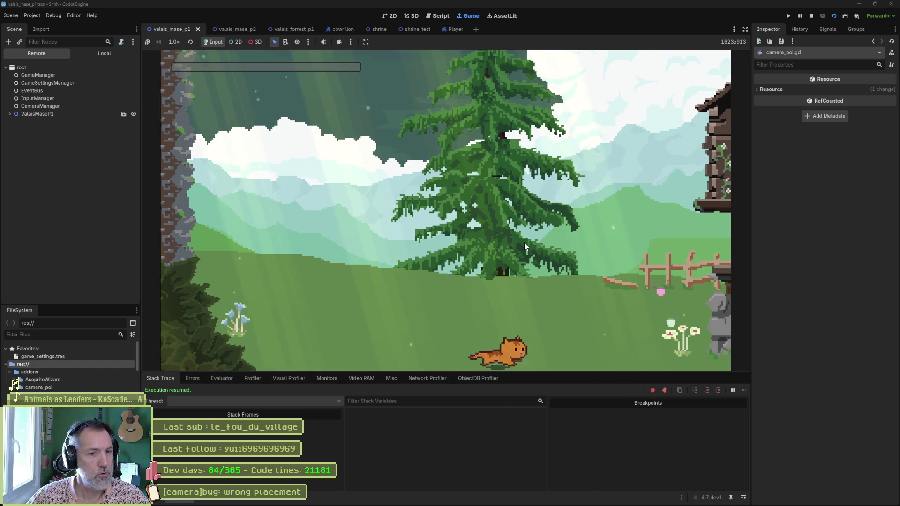
{"action": "key", "text": "Left"}
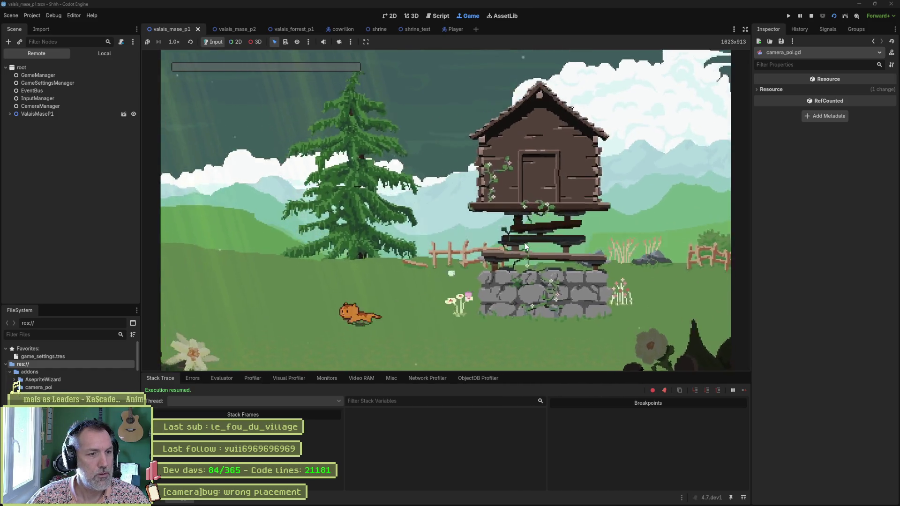
{"action": "key", "text": "Right"}
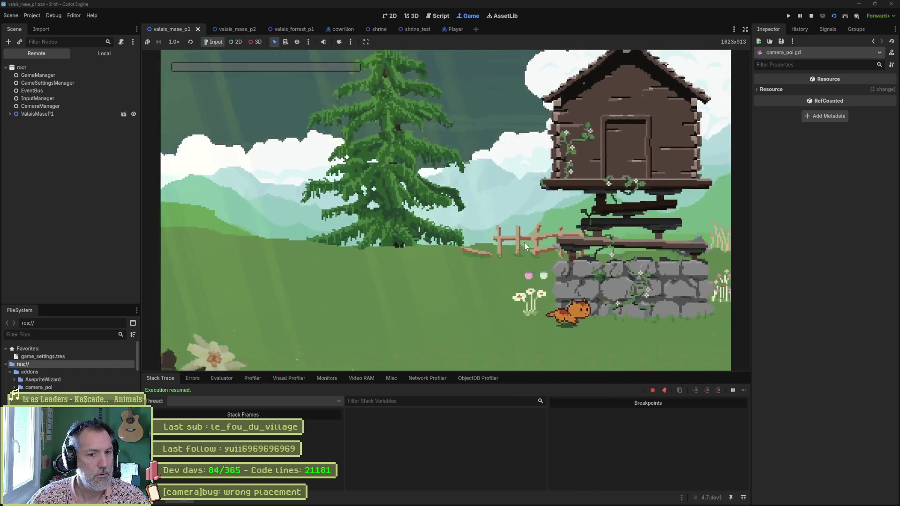
{"action": "key", "text": "F8"}
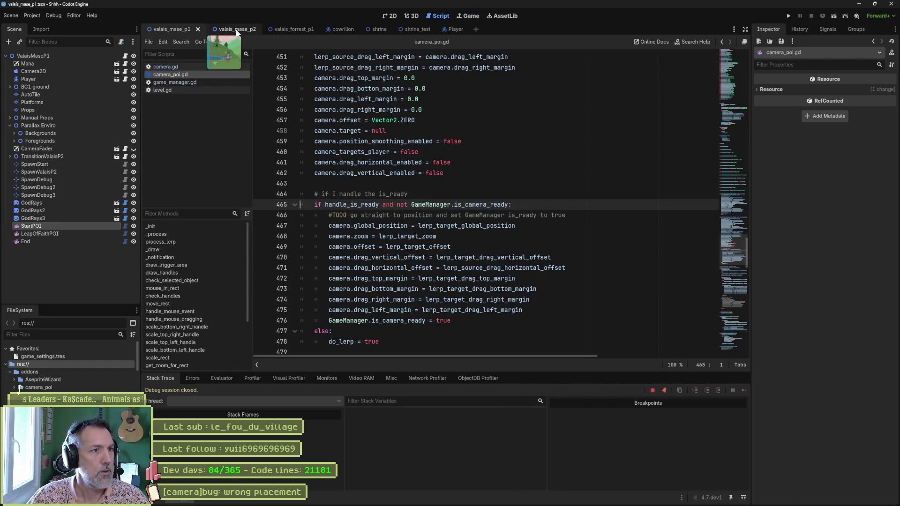
{"action": "left_click", "coordinate": [246, 30]}
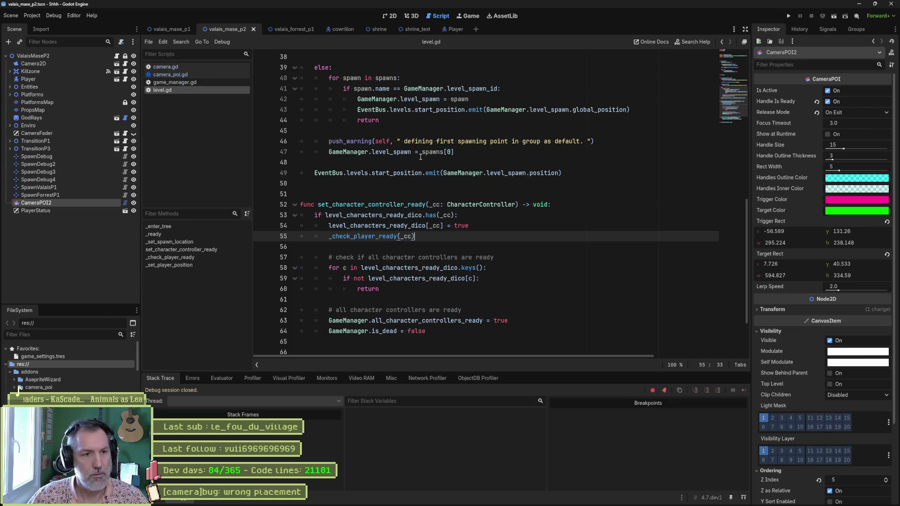
Show valais_mase_p2 in the 2D view, run it with F6, then relaunch the game with F5
{"action": "left_click", "coordinate": [392, 17]}
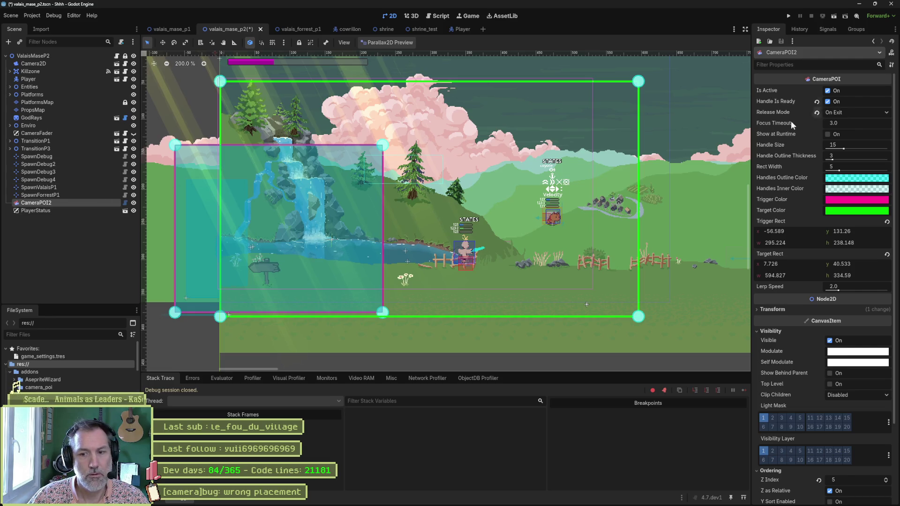
{"action": "key", "text": "F6"}
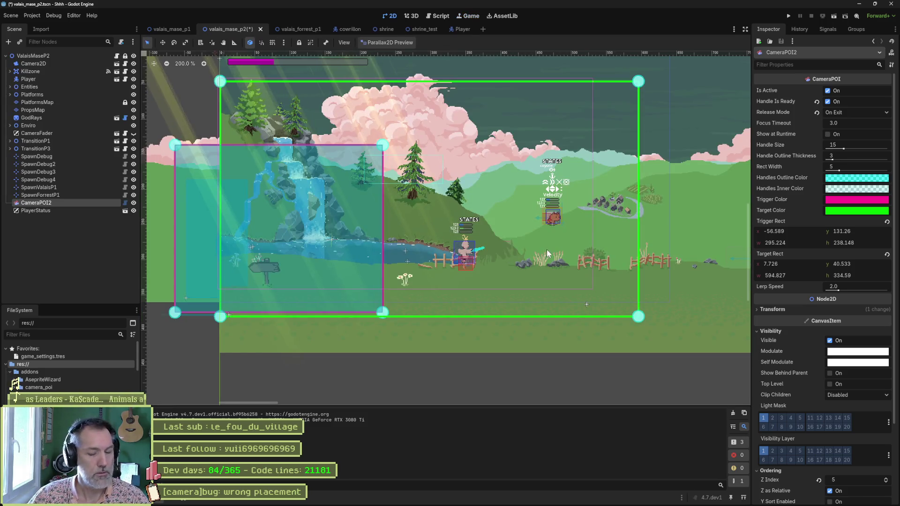
{"action": "key", "text": "F5"}
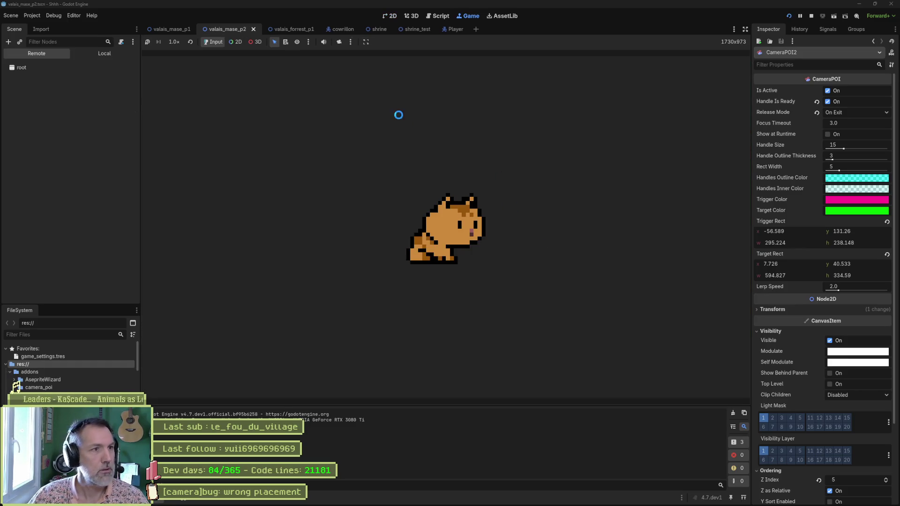
Switch to valais_mase_p1, frame the LeapOfFaithPOI camera point, and launch the game
{"action": "left_click", "coordinate": [176, 30]}
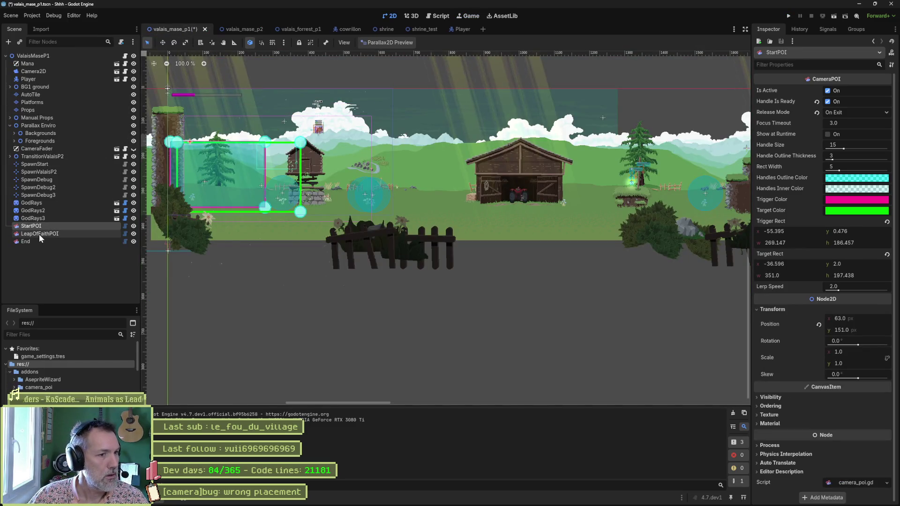
{"action": "double_click", "coordinate": [40, 233]}
{"action": "scroll", "coordinate": [549, 206], "scroll_direction": "up", "scroll_amount": 6}
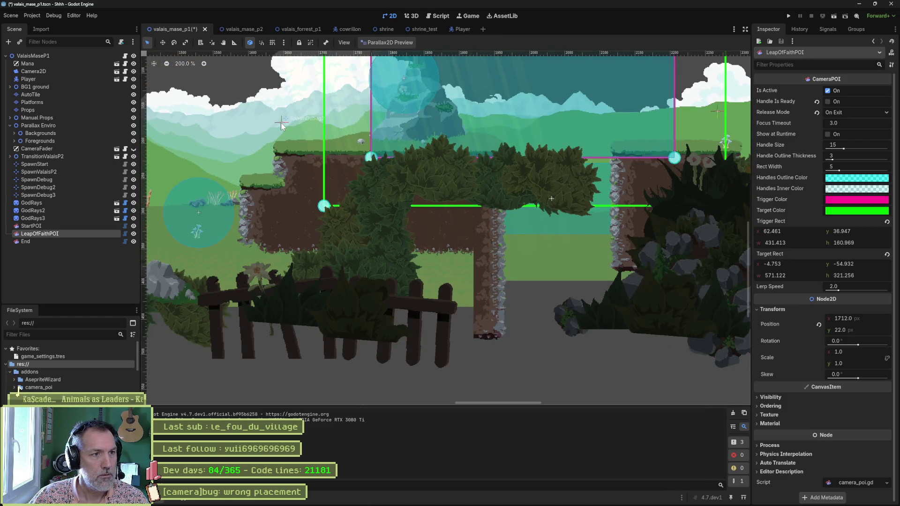
{"action": "key", "text": "F5"}
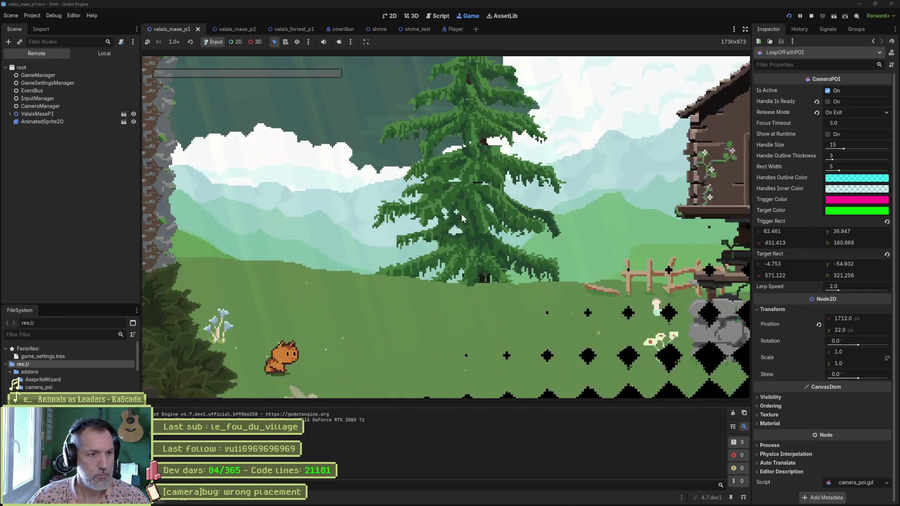
Run and jump the cat right across the ledges and meadow into the level exit
{"action": "key", "text": "Right"}
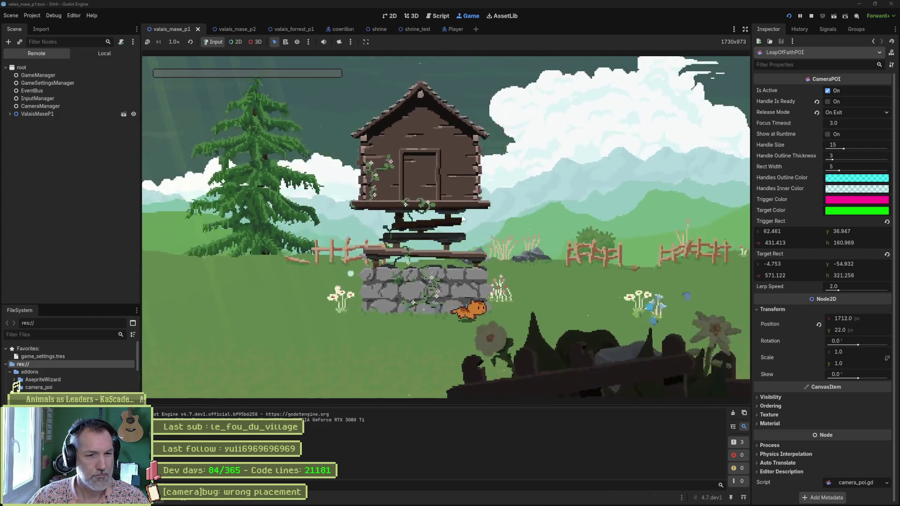
{"action": "key", "text": "Right"}
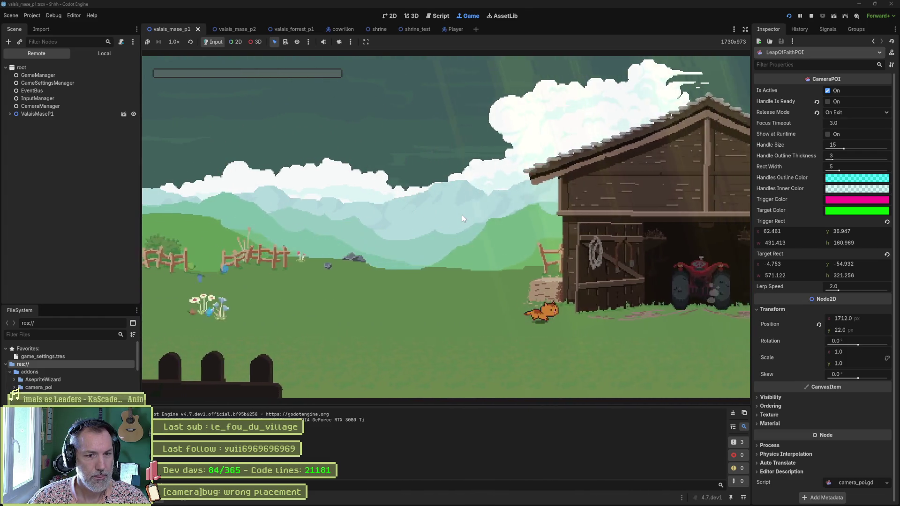
{"action": "key", "text": "Right"}
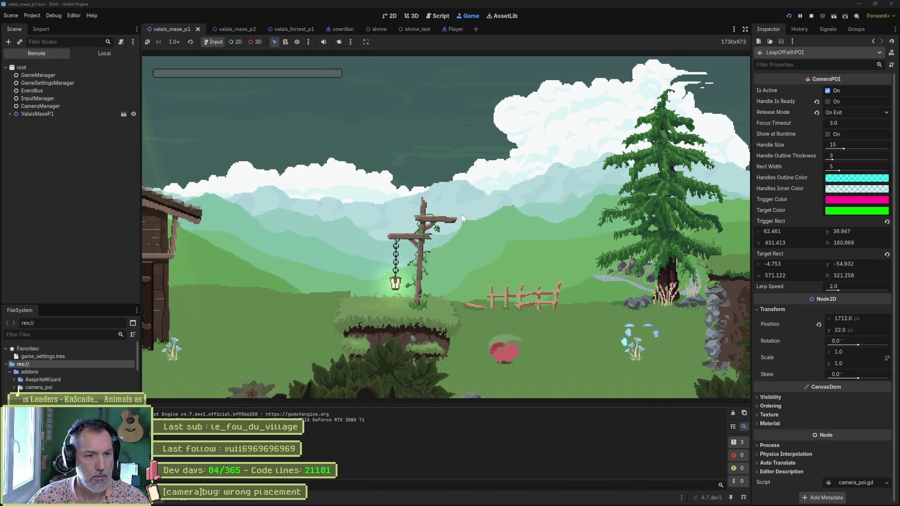
{"action": "key", "text": "Right"}
{"action": "key", "text": "space"}
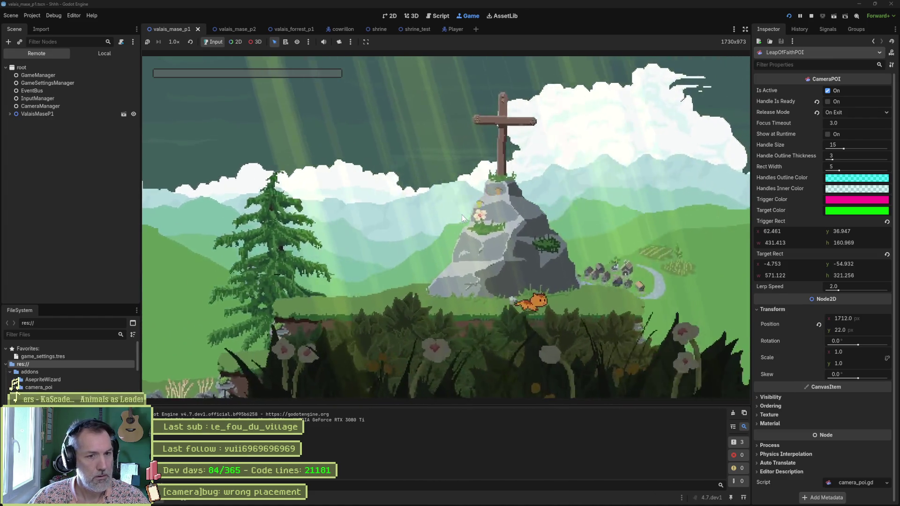
{"action": "key", "text": "space"}
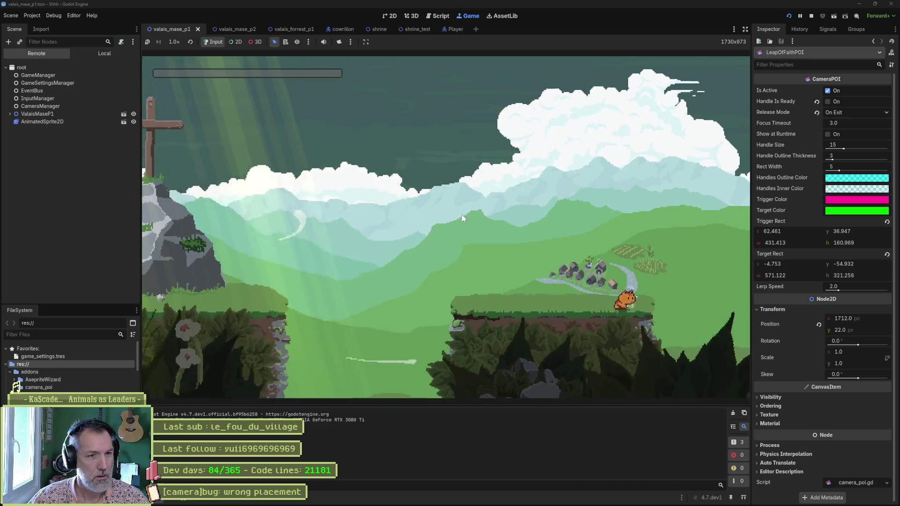
{"action": "key", "text": "Left"}
{"action": "key", "text": "space"}
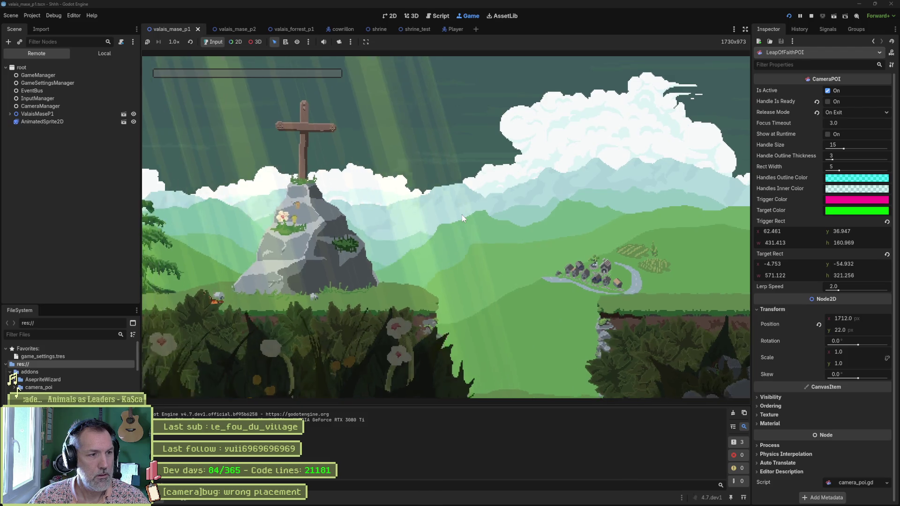
{"action": "key", "text": "Right"}
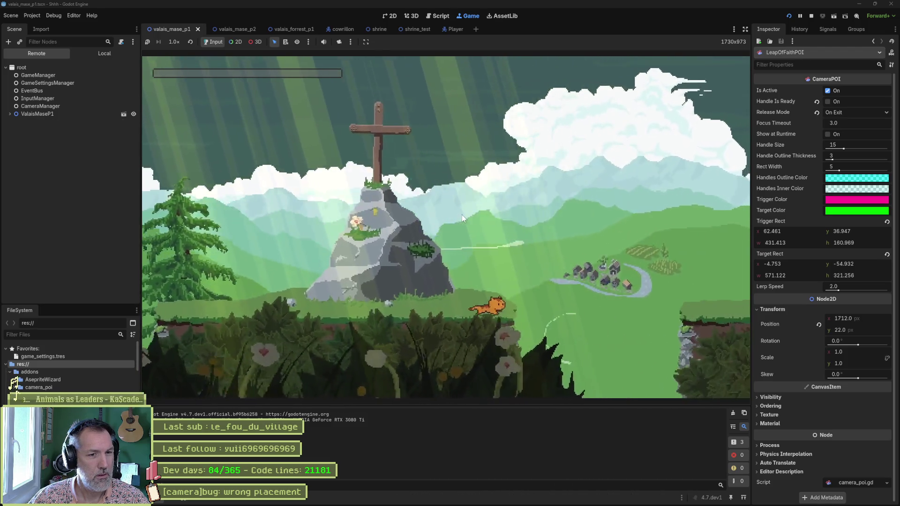
{"action": "key", "text": "space"}
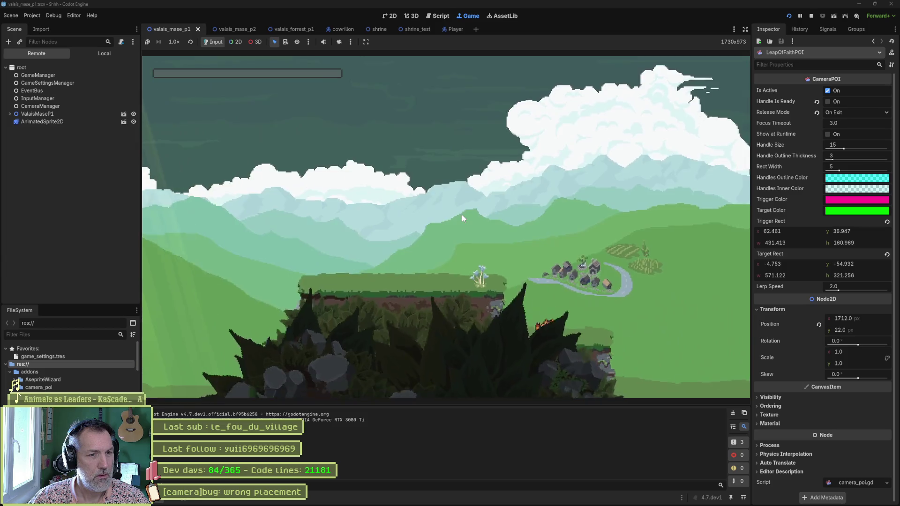
{"action": "key", "text": "Right"}
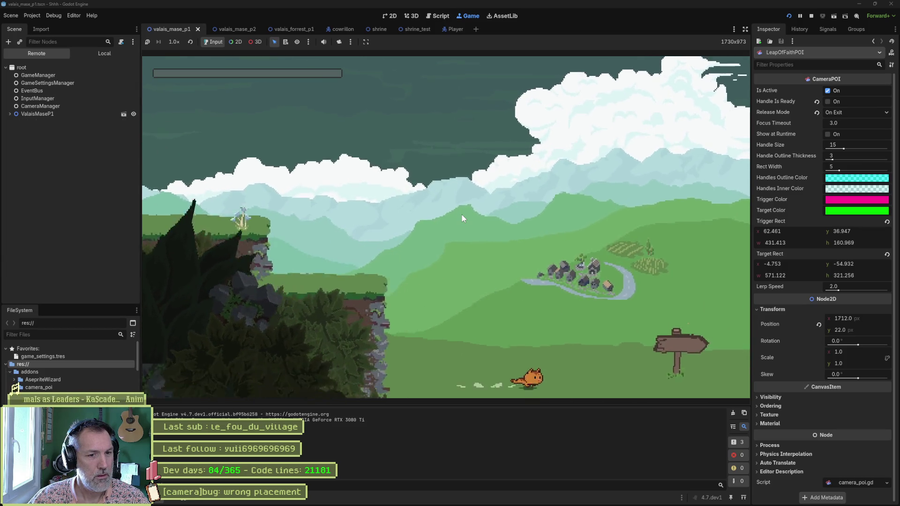
{"action": "key", "text": "Right"}
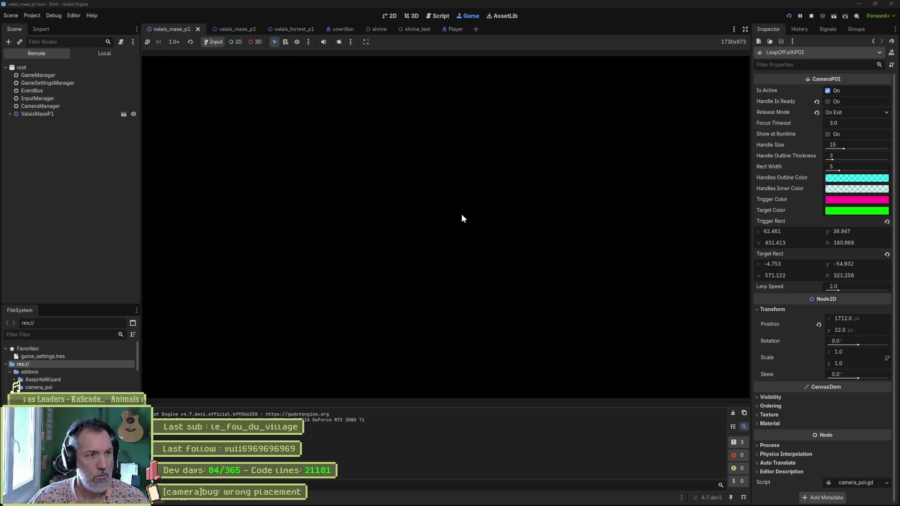
Walk the cat briefly in the new area, return to the previous area, then stop the game
{"action": "key", "text": "Right"}
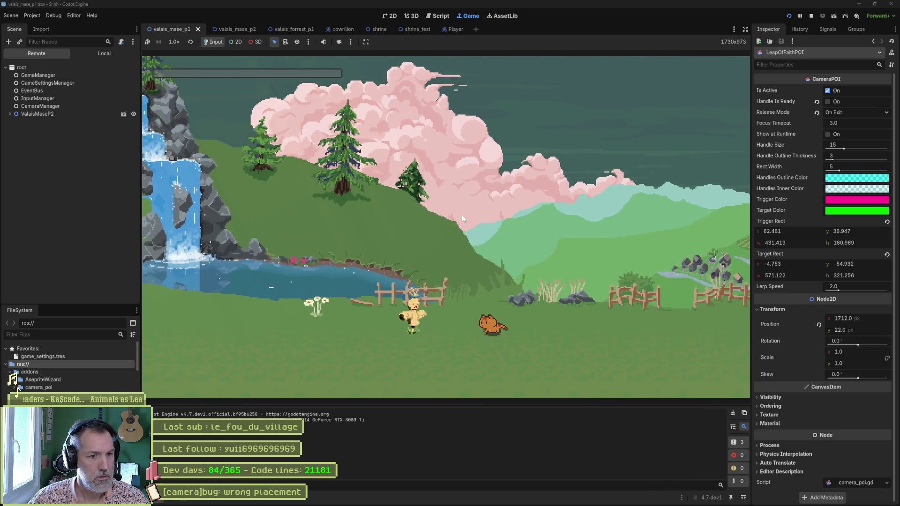
{"action": "key", "text": "Left"}
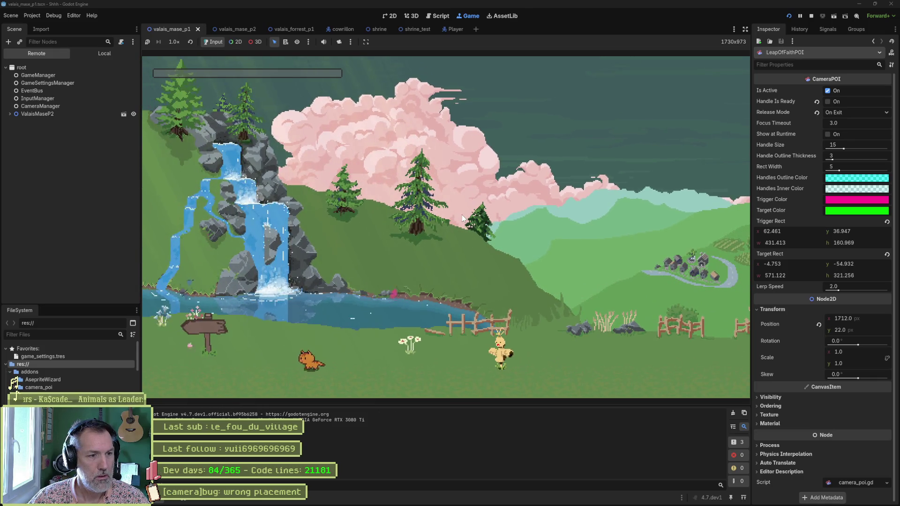
{"action": "key", "text": "Left"}
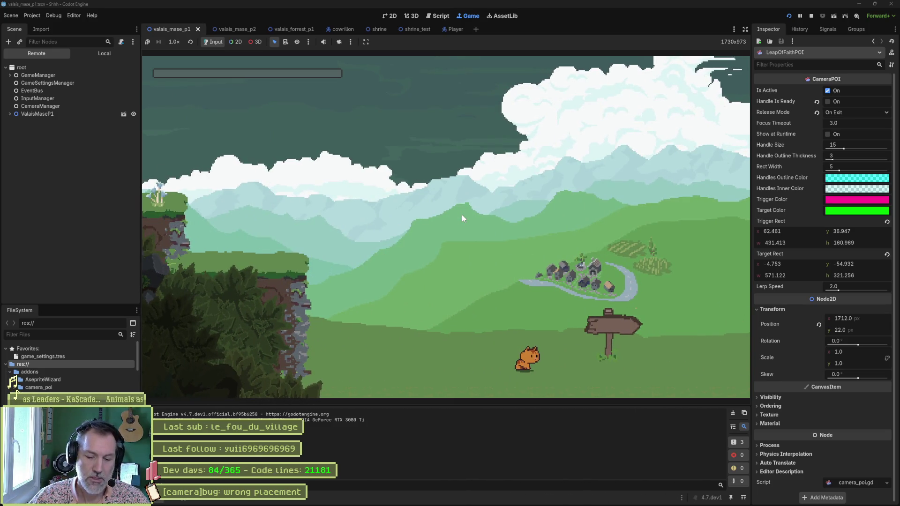
{"action": "key", "text": "F8"}
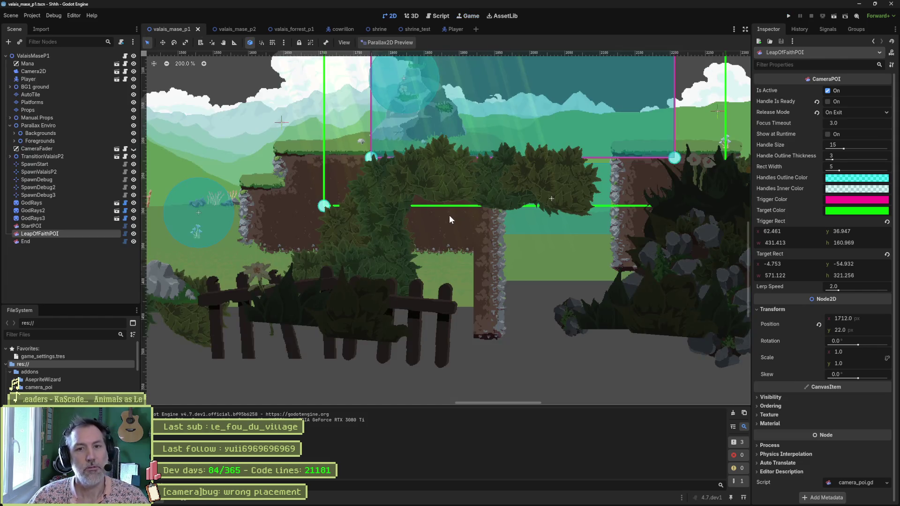
Enable Handle Is Ready on the End camera point and run the scene with F6
{"action": "left_click", "coordinate": [74, 241]}
{"action": "left_click", "coordinate": [833, 104]}
{"action": "key", "text": "F6"}
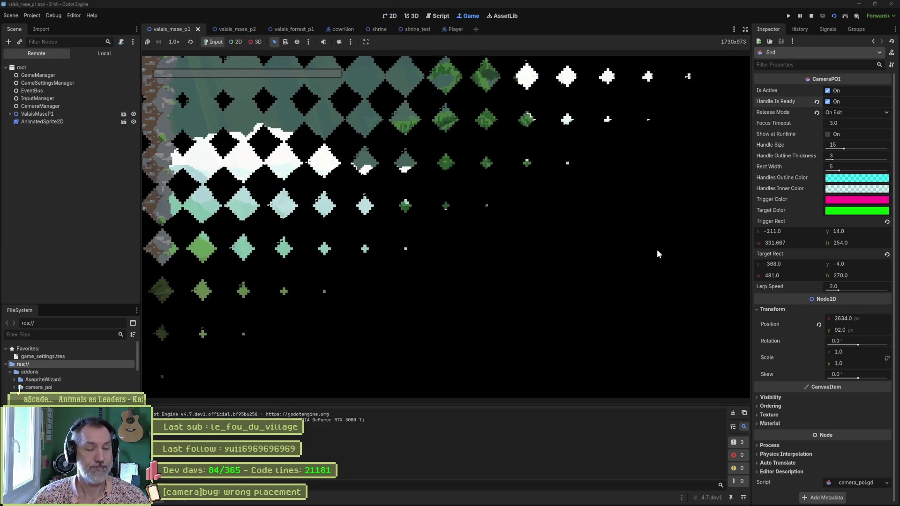
Walk the cat right into the next-area transition, back left, then stop the game
{"action": "key", "text": "Right"}
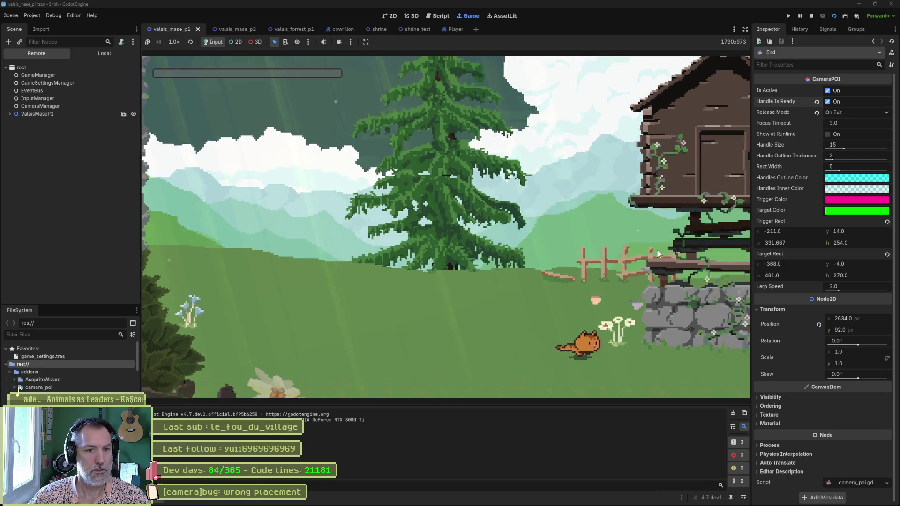
{"action": "key", "text": "Right"}
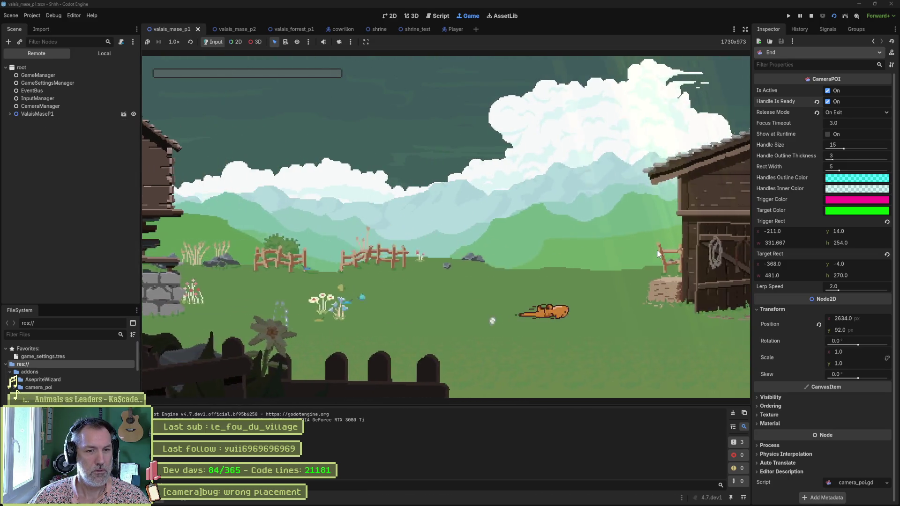
{"action": "key", "text": "Right"}
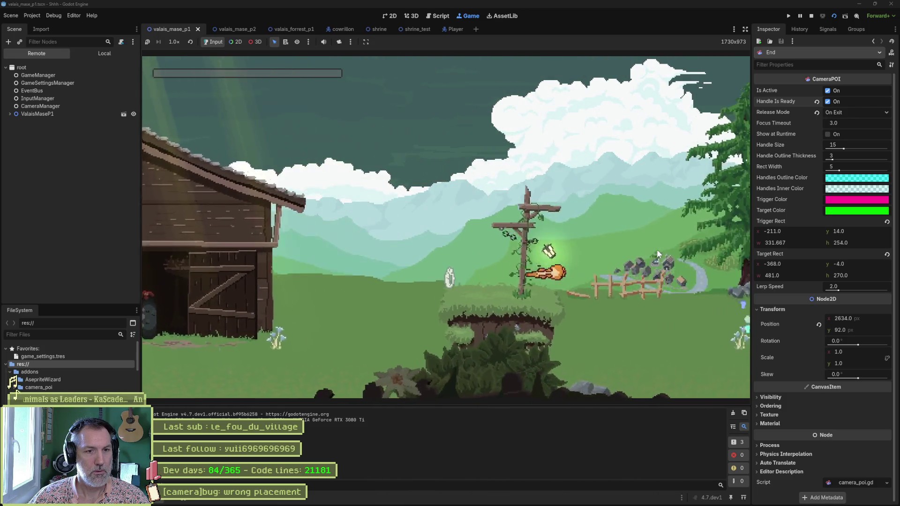
{"action": "key", "text": "Right"}
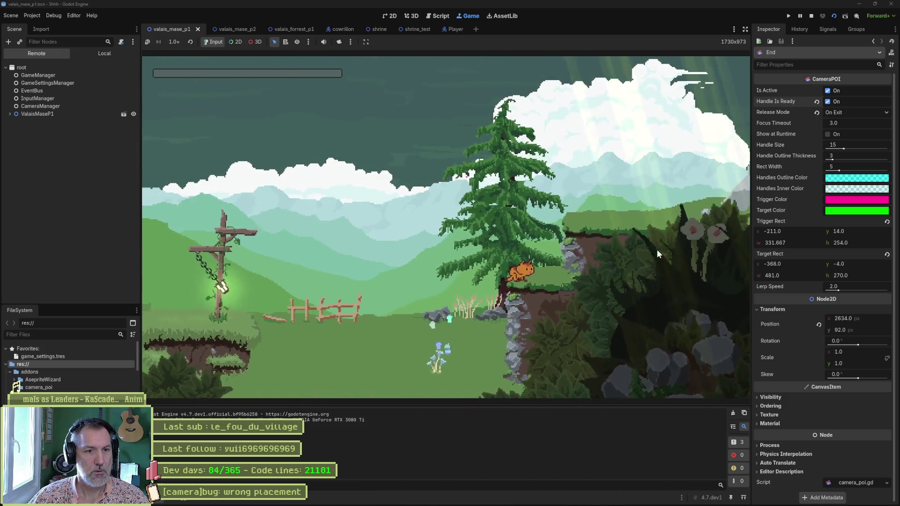
{"action": "key", "text": "Right"}
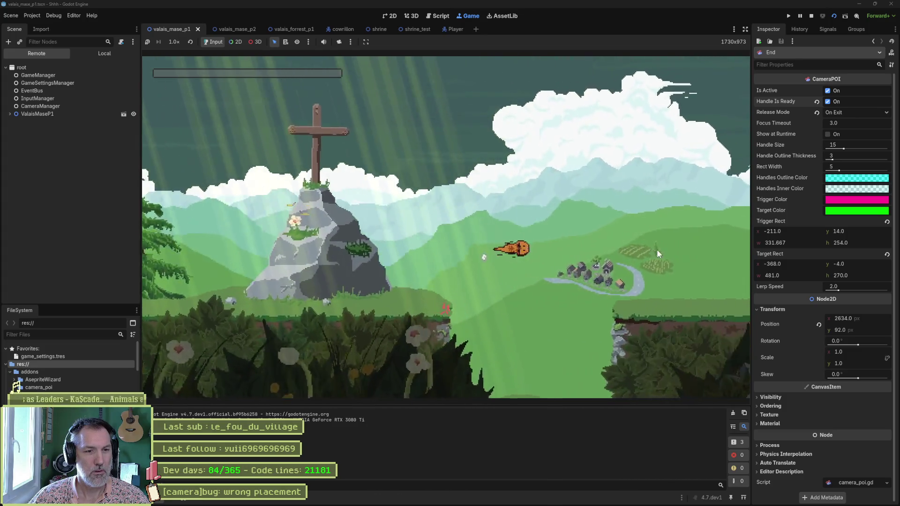
{"action": "key", "text": "Right"}
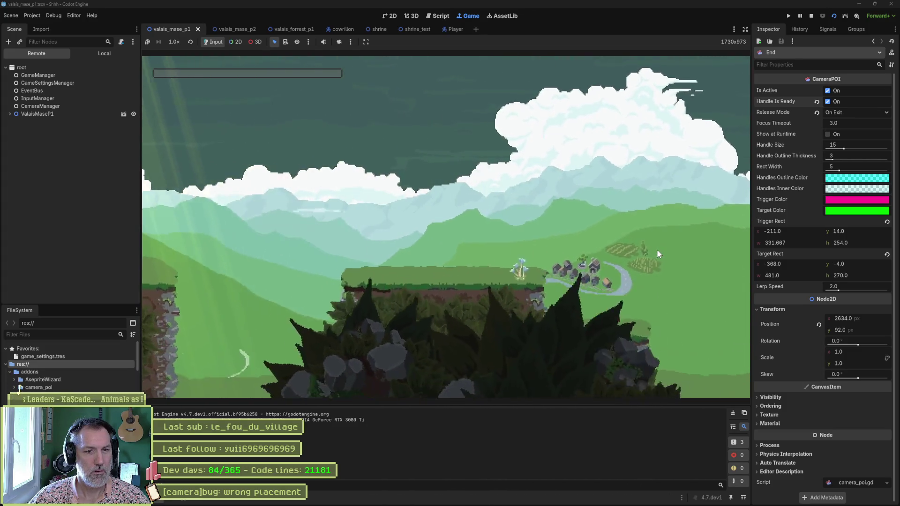
{"action": "key", "text": "Right"}
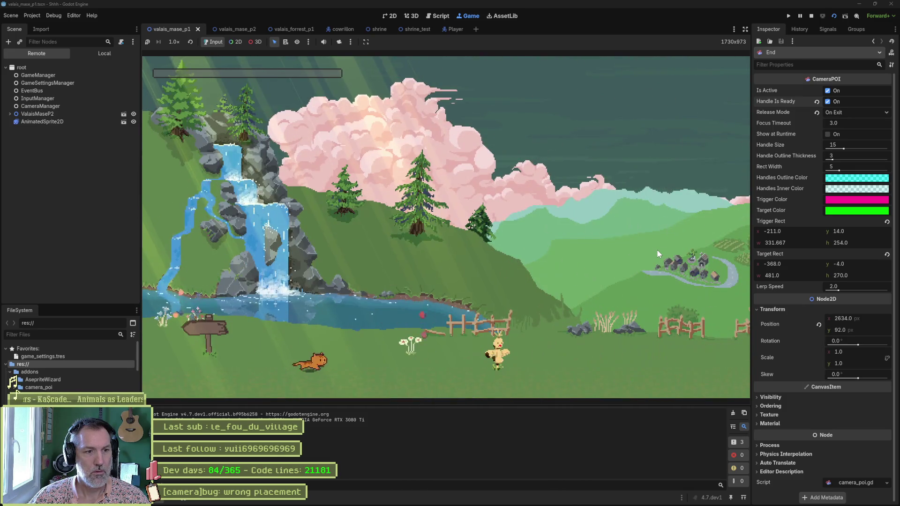
{"action": "key", "text": "Left"}
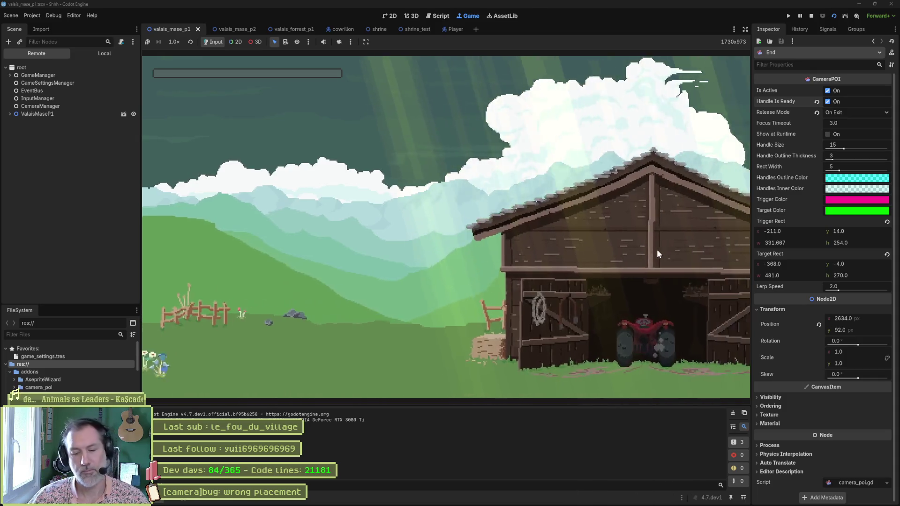
{"action": "key", "text": "F8"}
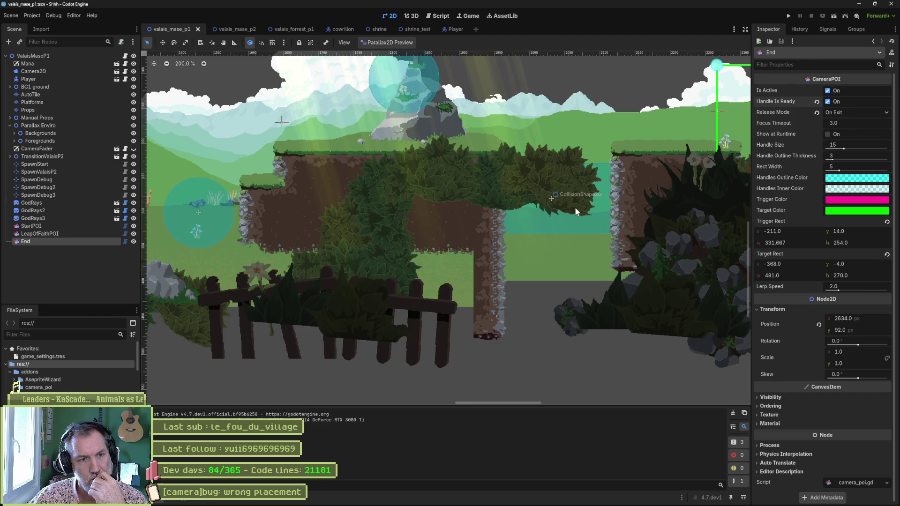
Select the End node and zoom the 2D viewport onto its camera trigger and target rectangles
{"action": "double_click", "coordinate": [94, 240]}
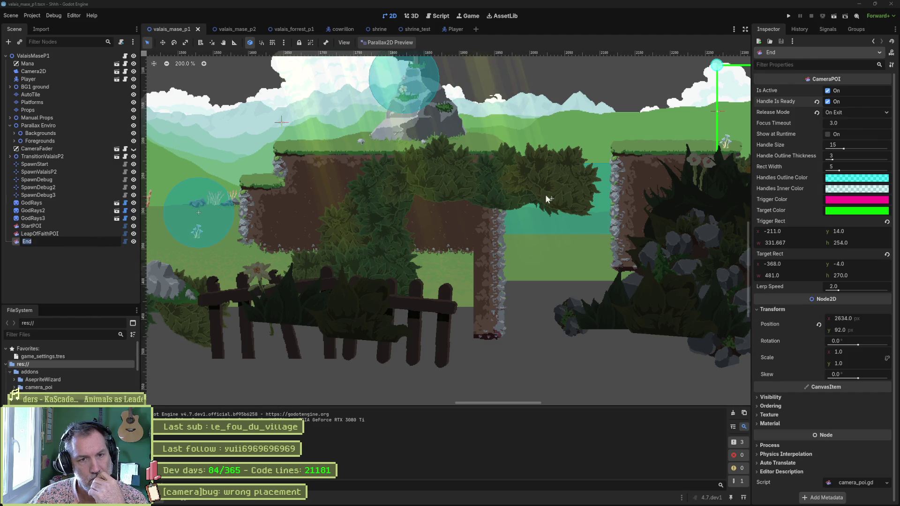
{"action": "scroll", "coordinate": [164, 232], "scroll_direction": "down", "scroll_amount": 5}
{"action": "scroll", "coordinate": [535, 209], "scroll_direction": "up", "scroll_amount": 4}
{"action": "scroll", "coordinate": [534, 208], "scroll_direction": "up", "scroll_amount": 3}
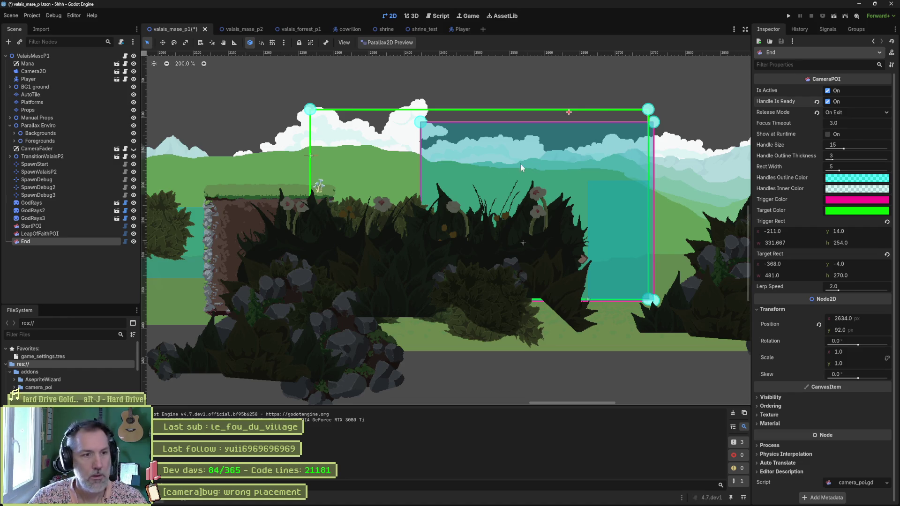
Run the valais_mase_p2 scene with F6 and check GameManager's live values in the Remote tree
{"action": "left_click", "coordinate": [239, 31]}
{"action": "key", "text": "F6"}
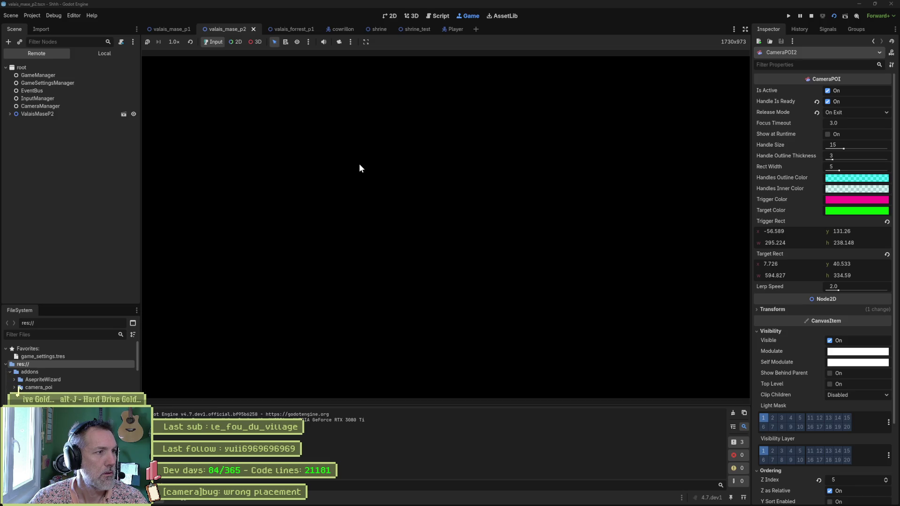
{"action": "left_click", "coordinate": [38, 75]}
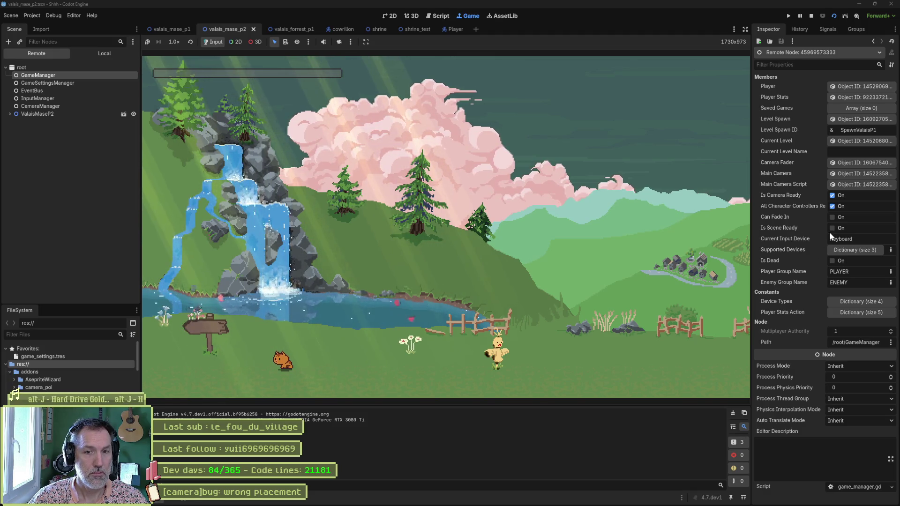
Walk the cat left into the first level, checking CameraManager and GameManager live values, then stop the game
{"action": "key", "text": "Left"}
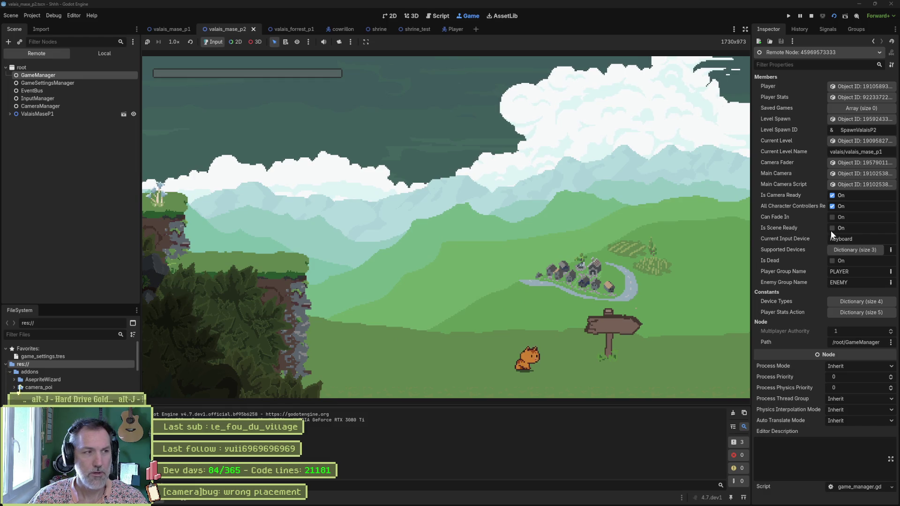
{"action": "left_click", "coordinate": [74, 105]}
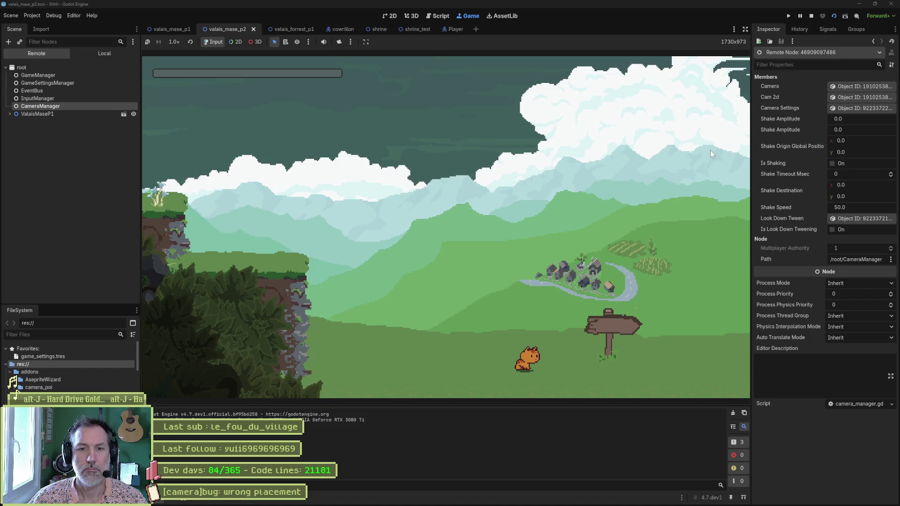
{"action": "left_click", "coordinate": [72, 76]}
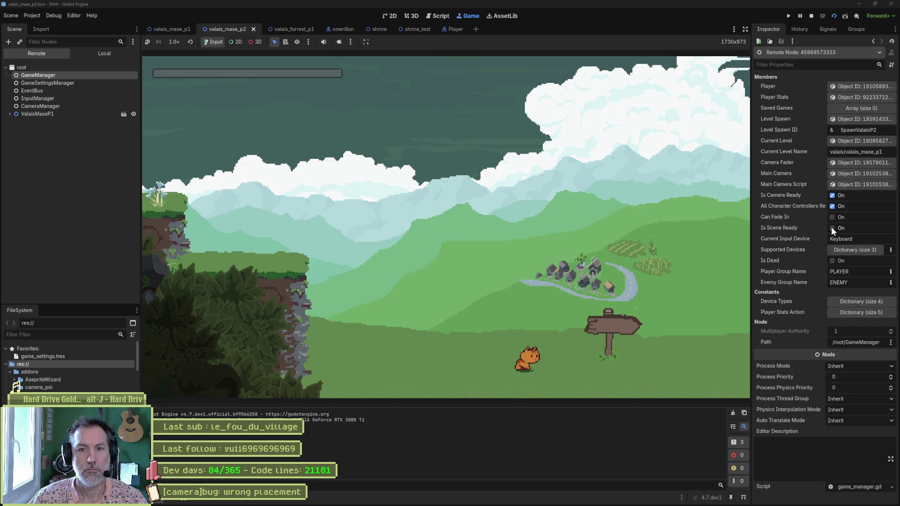
{"action": "key", "text": "F8"}
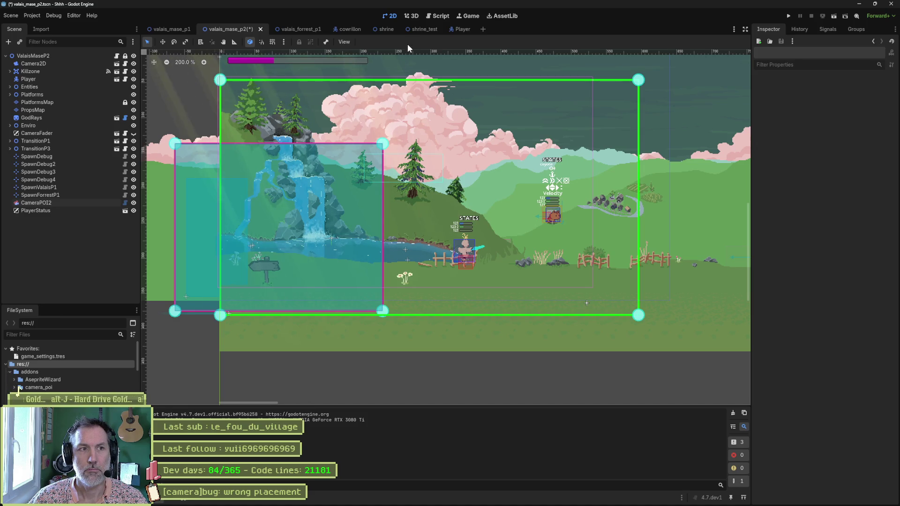
Open game_manager.gd and search for is_scene_ready, listing its 5 matches in the file
{"action": "left_click", "coordinate": [439, 15]}
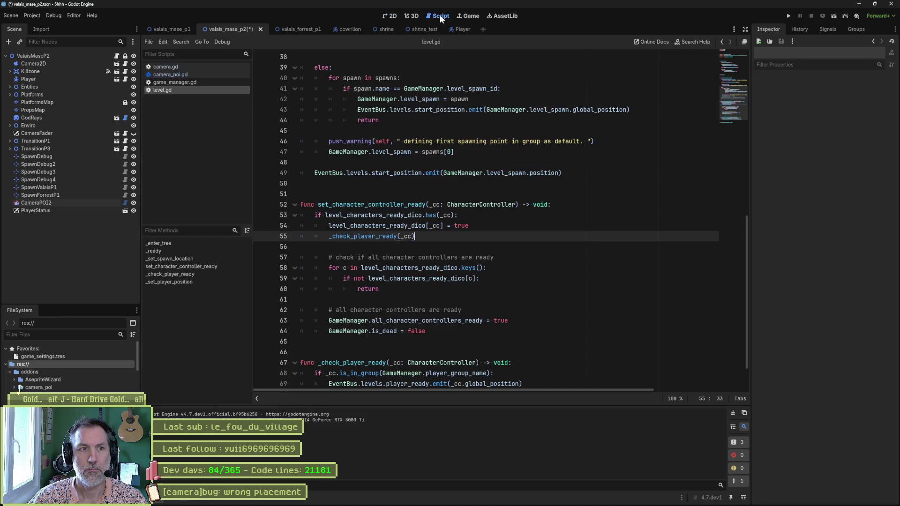
{"action": "left_click", "coordinate": [168, 82]}
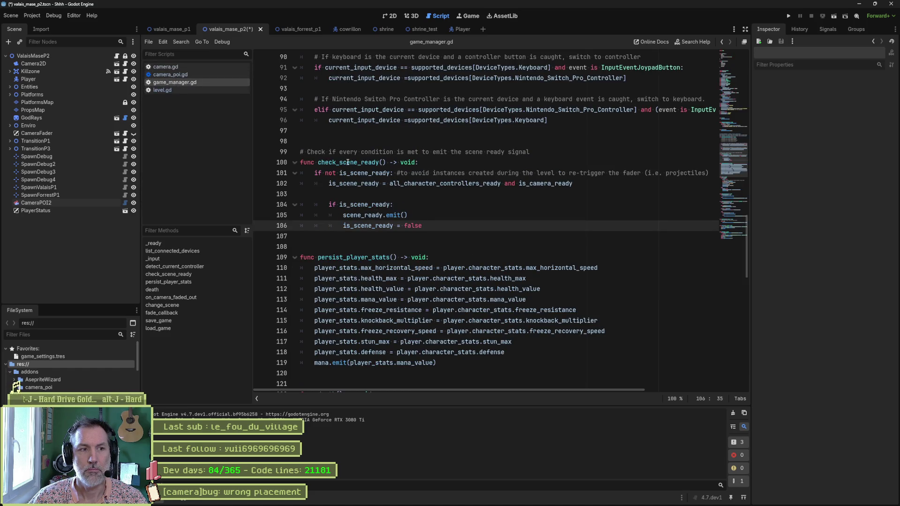
{"action": "double_click", "coordinate": [359, 183]}
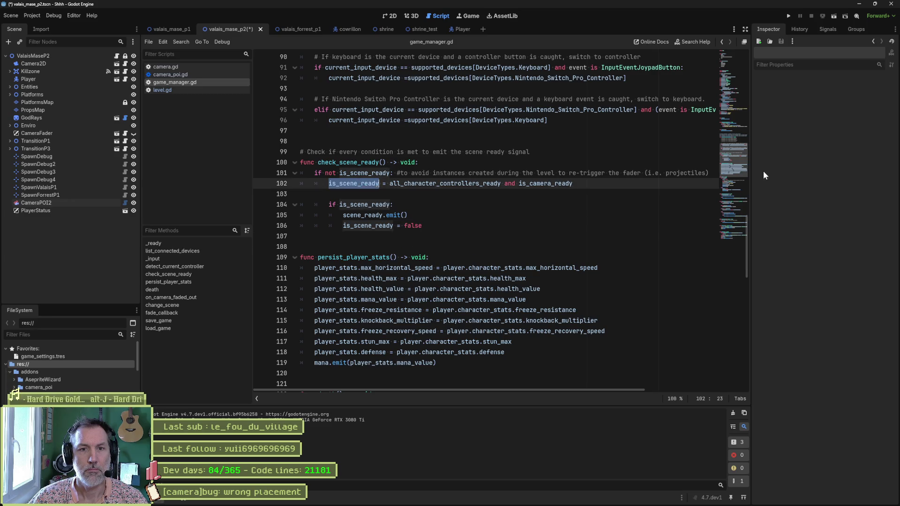
{"action": "left_click", "coordinate": [725, 108]}
{"action": "scroll", "coordinate": [724, 103], "scroll_direction": "up", "scroll_amount": 4}
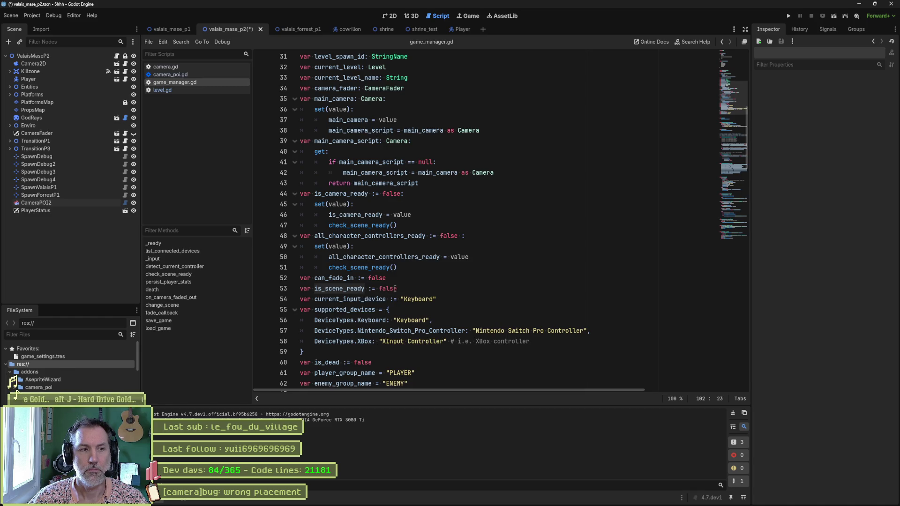
{"action": "double_click", "coordinate": [355, 287]}
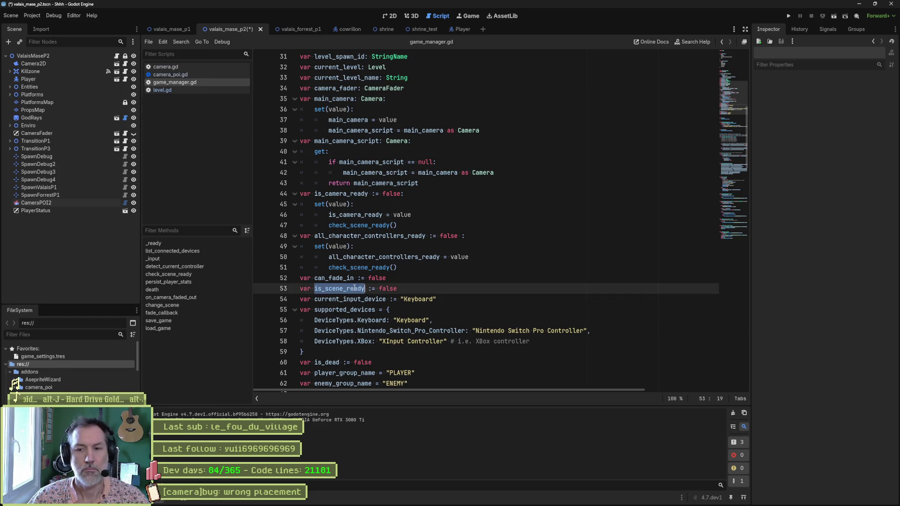
{"action": "key", "text": "ctrl+shift+f"}
{"action": "left_click", "coordinate": [451, 286]}
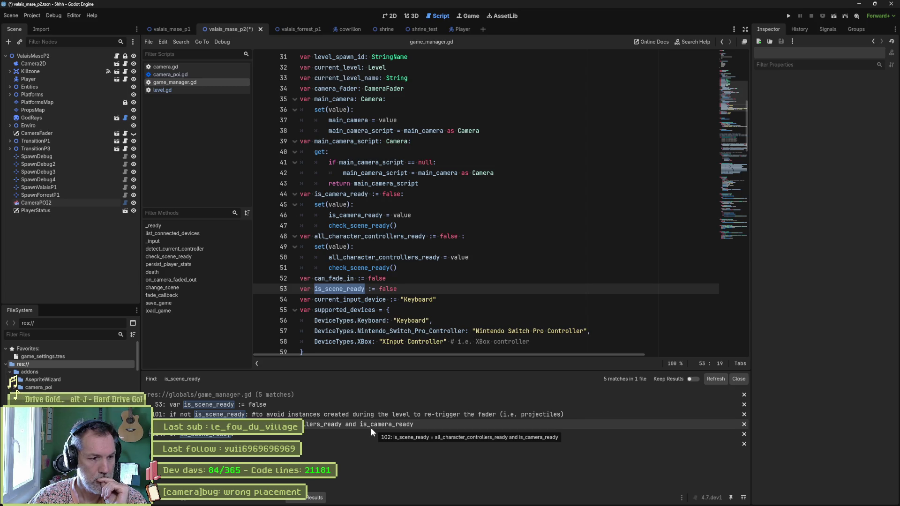
Jump to the line 102 is_scene_ready assignment and review check_scene_ready through line 106
{"action": "left_click", "coordinate": [368, 425]}
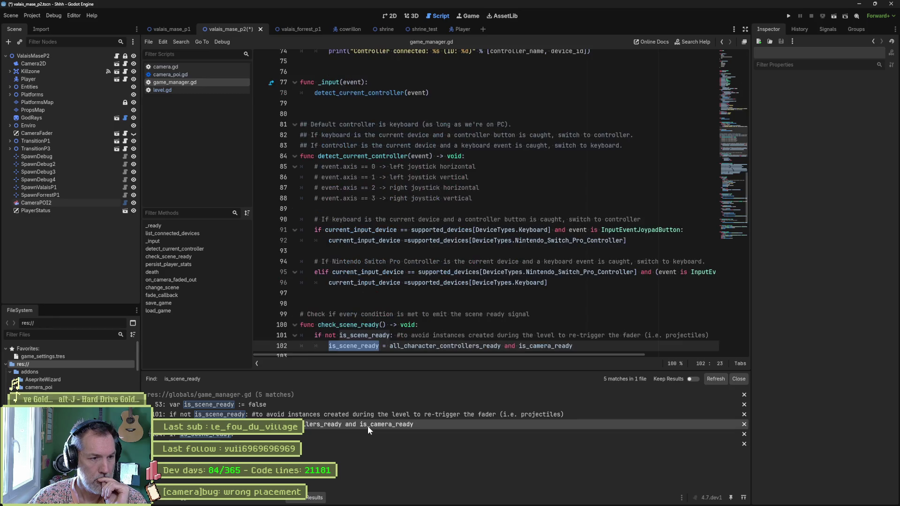
{"action": "scroll", "coordinate": [453, 265], "scroll_direction": "down", "scroll_amount": 1}
{"action": "scroll", "coordinate": [453, 266], "scroll_direction": "down", "scroll_amount": 2}
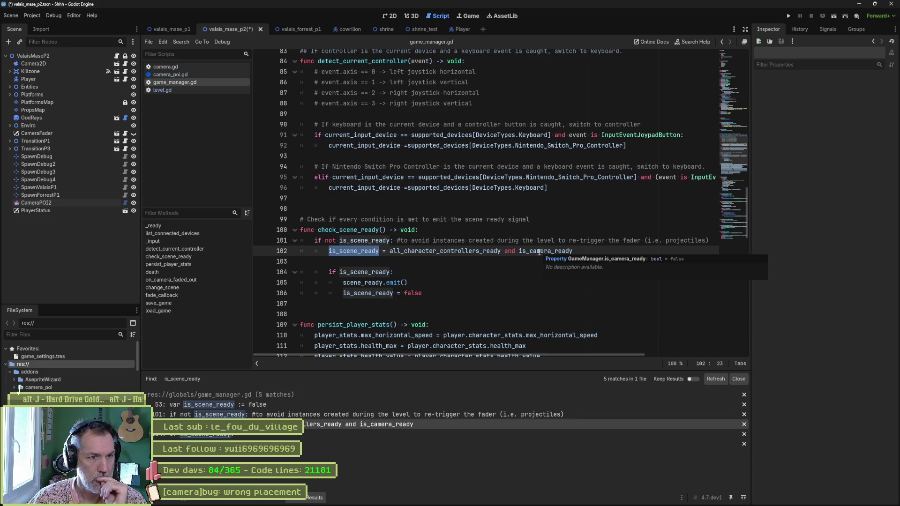
{"action": "mouse_move", "coordinate": [531, 257]}
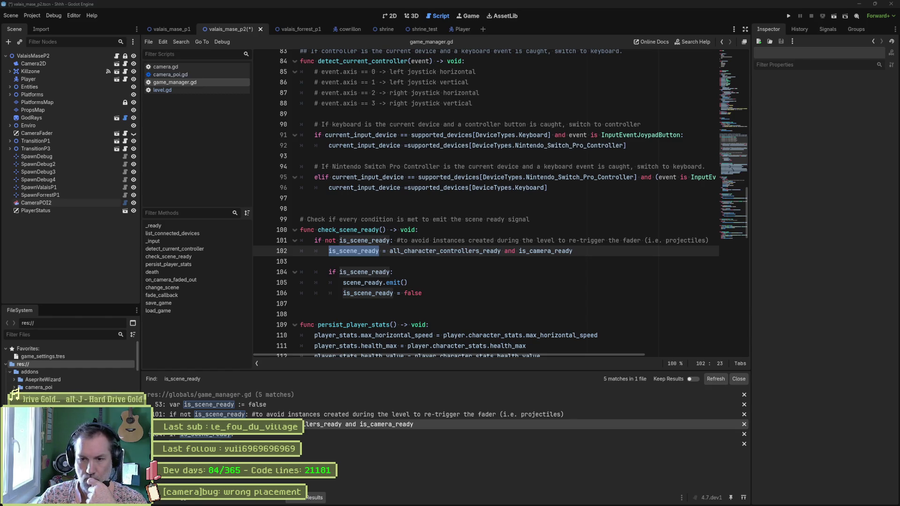
{"action": "left_click", "coordinate": [454, 294]}
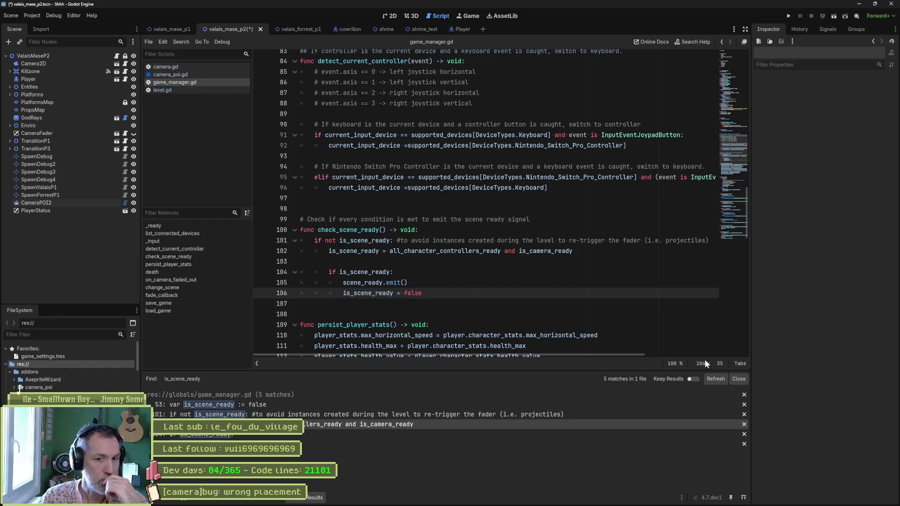
{"action": "left_click", "coordinate": [737, 378]}
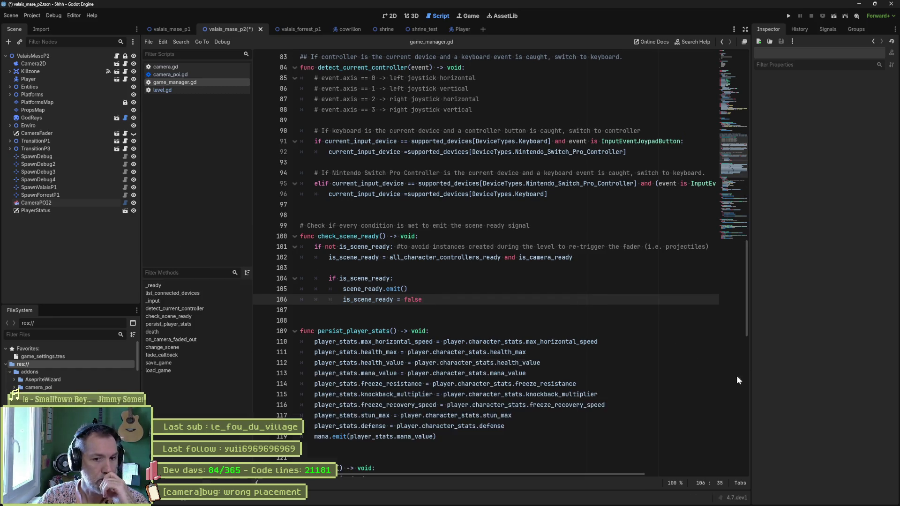
{"action": "double_click", "coordinate": [374, 299]}
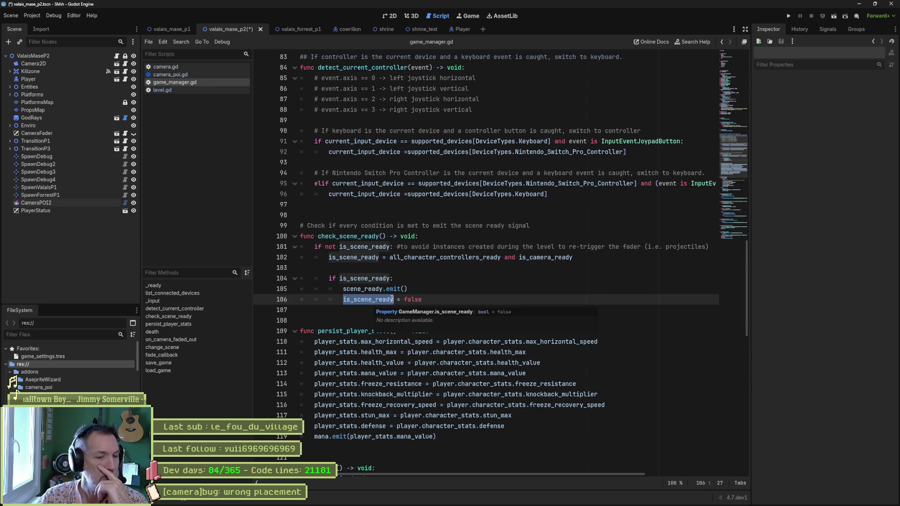
{"action": "left_click_drag", "start_coordinate": [397, 246], "coordinate": [404, 299]}
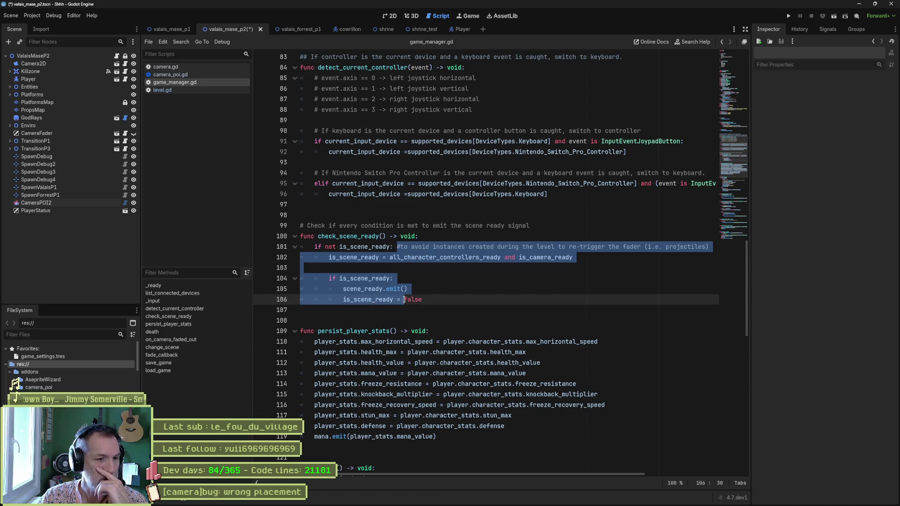
{"action": "left_click", "coordinate": [448, 231]}
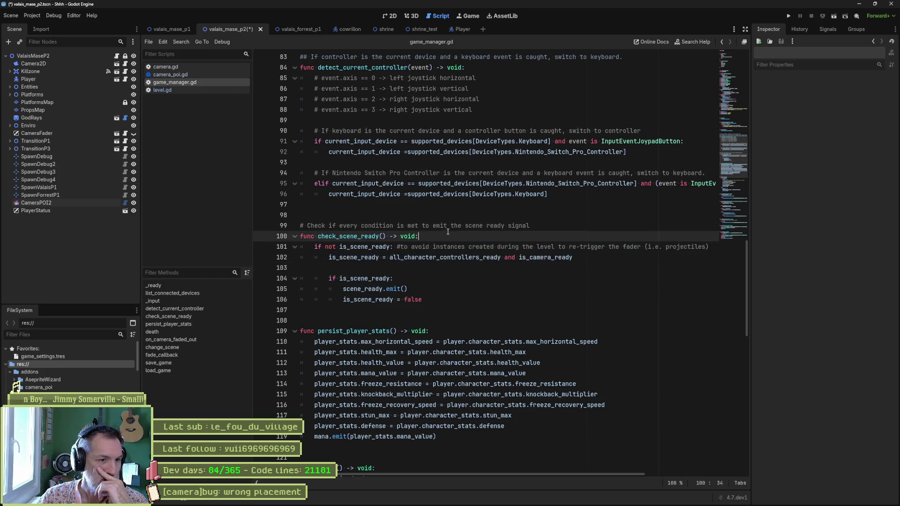
{"action": "left_click_drag", "start_coordinate": [468, 202], "coordinate": [469, 299]}
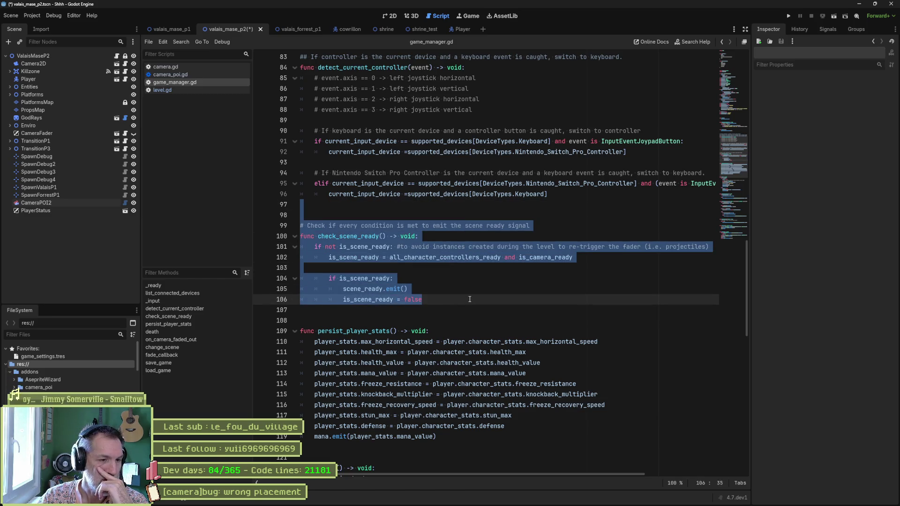
{"action": "left_click", "coordinate": [406, 280]}
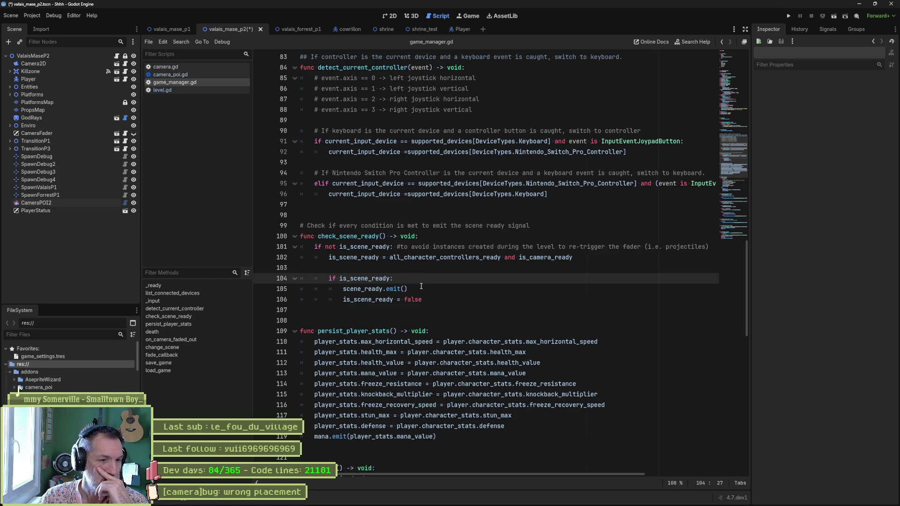
{"action": "double_click", "coordinate": [374, 300]}
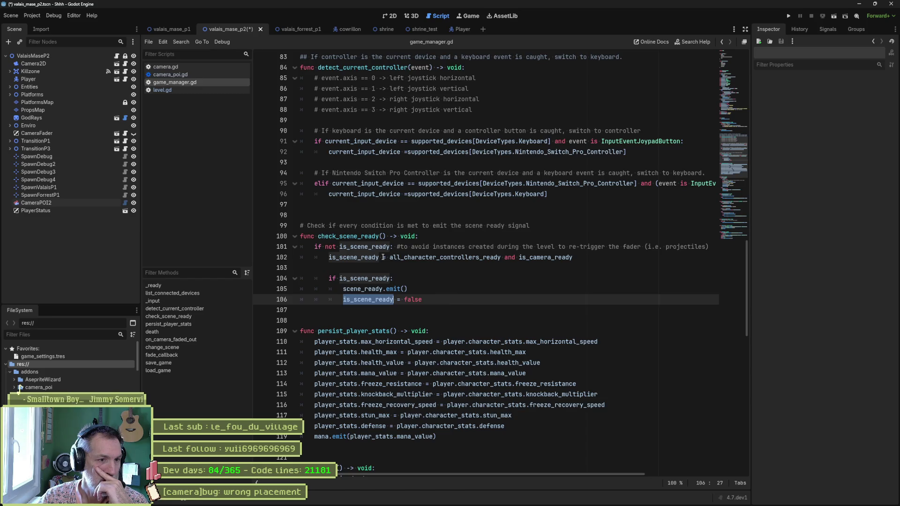
{"action": "double_click", "coordinate": [330, 257]}
{"action": "left_click_drag", "start_coordinate": [343, 300], "coordinate": [485, 296]}
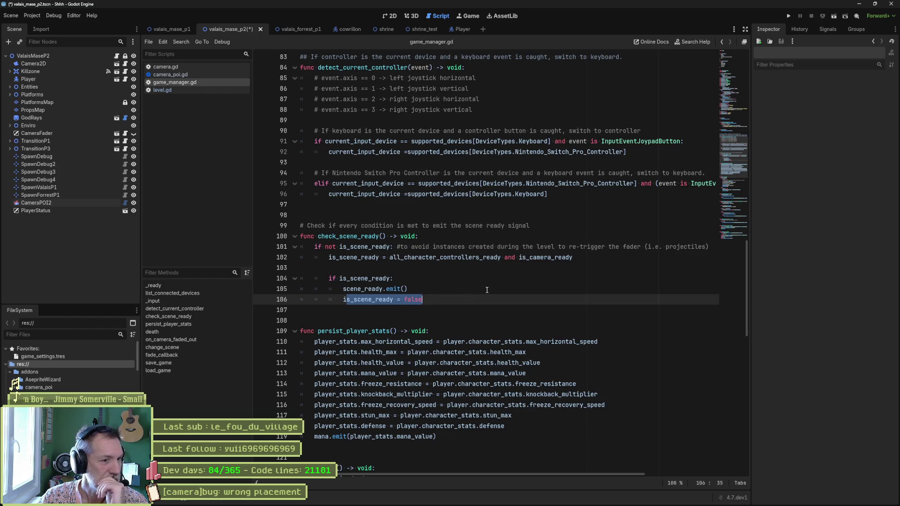
{"action": "double_click", "coordinate": [388, 299]}
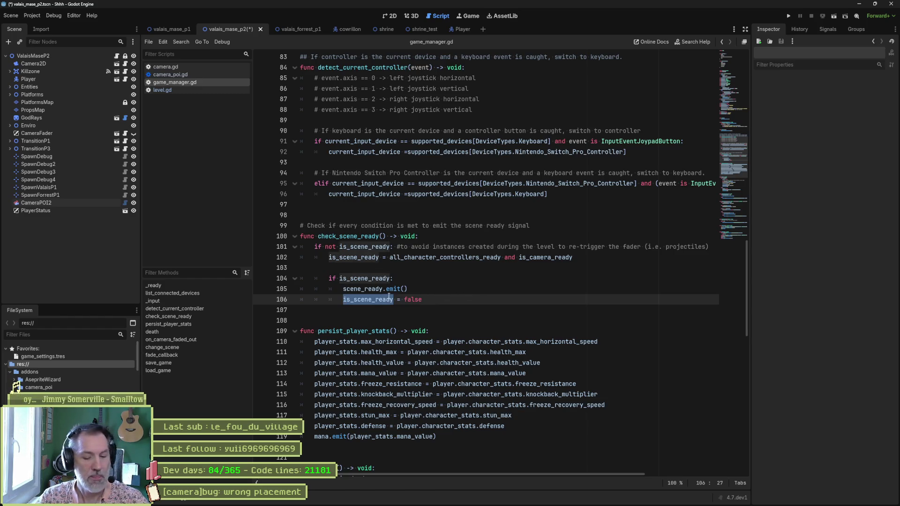
{"action": "key", "text": "ctrl+shift+f"}
{"action": "key", "text": "Return"}
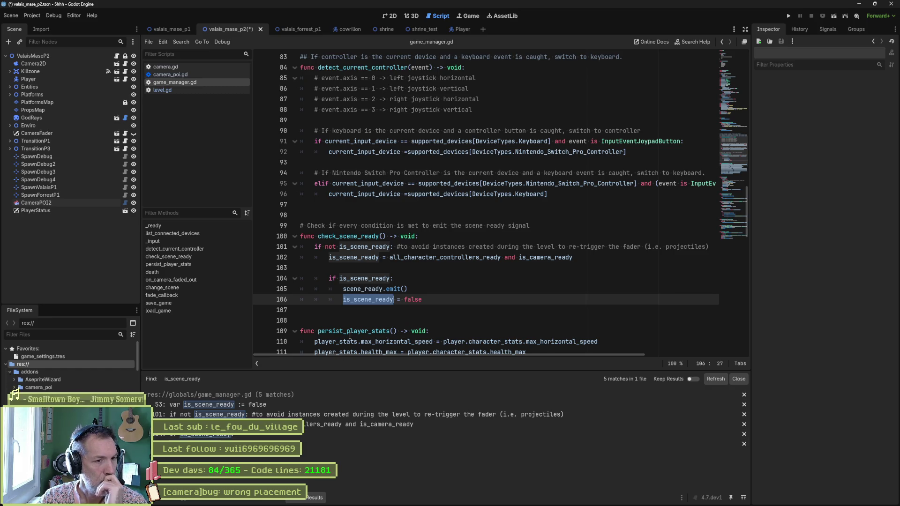
Select the statement 'is_scene_ready = false' on line 106
{"action": "left_click", "coordinate": [369, 298]}
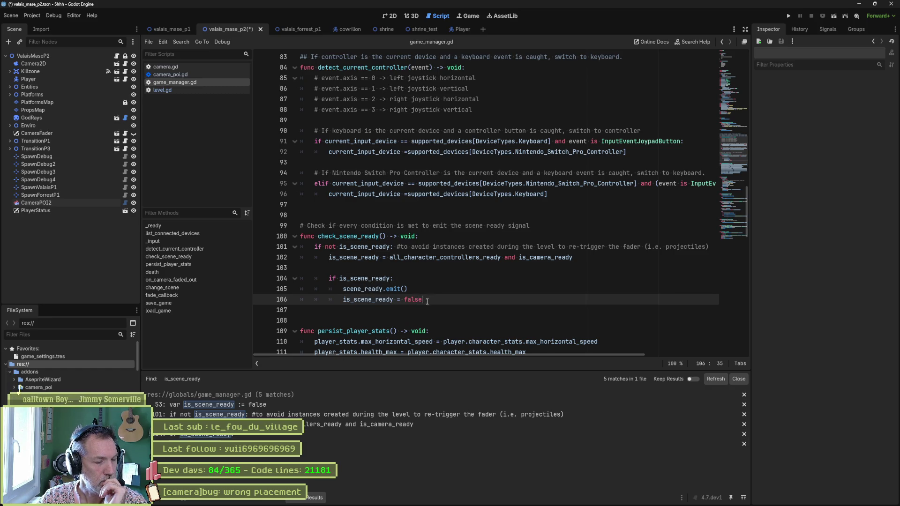
{"action": "key", "text": "Home"}
{"action": "key", "text": "shift+End"}
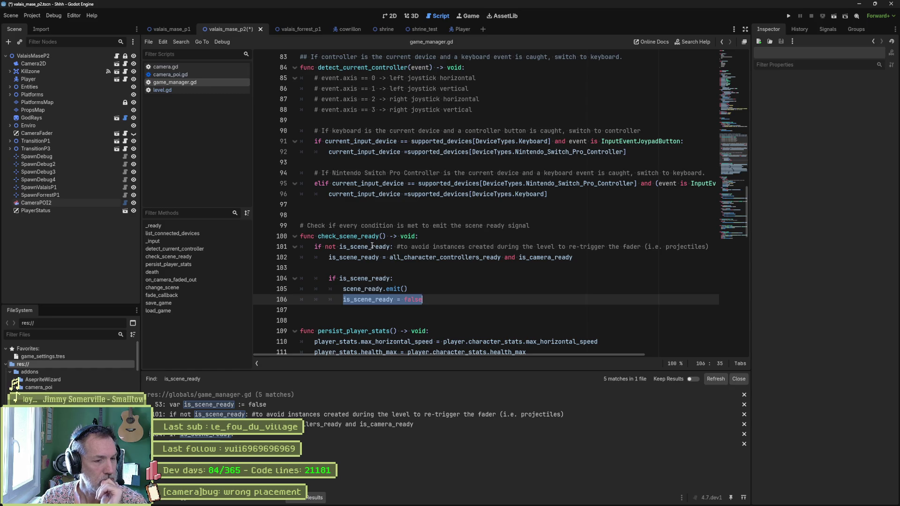
Jump to the change_scene function in the Methods list to see how levels are loaded
{"action": "mouse_move", "coordinate": [372, 246]}
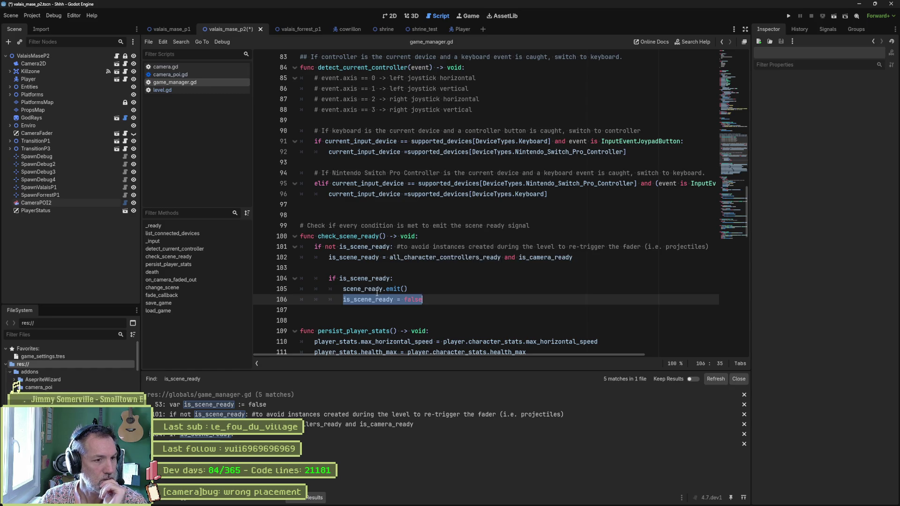
{"action": "left_click", "coordinate": [173, 289]}
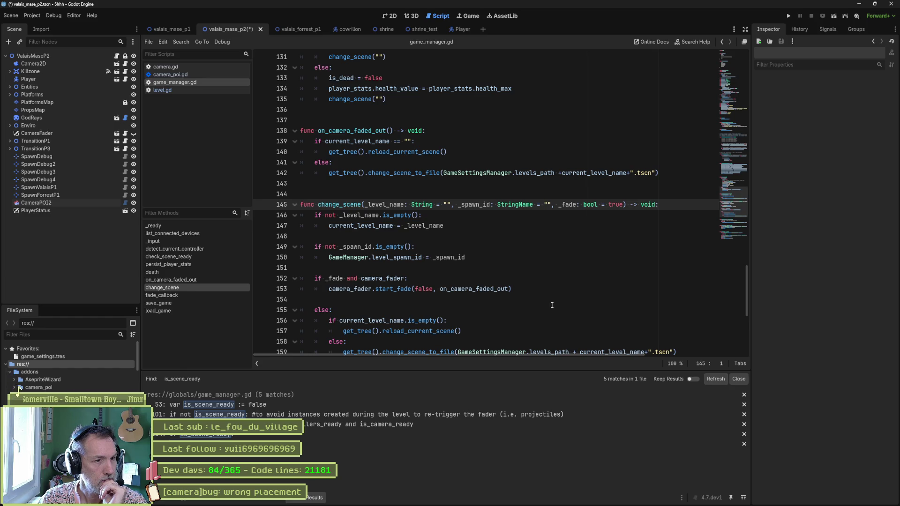
{"action": "scroll", "coordinate": [552, 306], "scroll_direction": "down", "scroll_amount": 1}
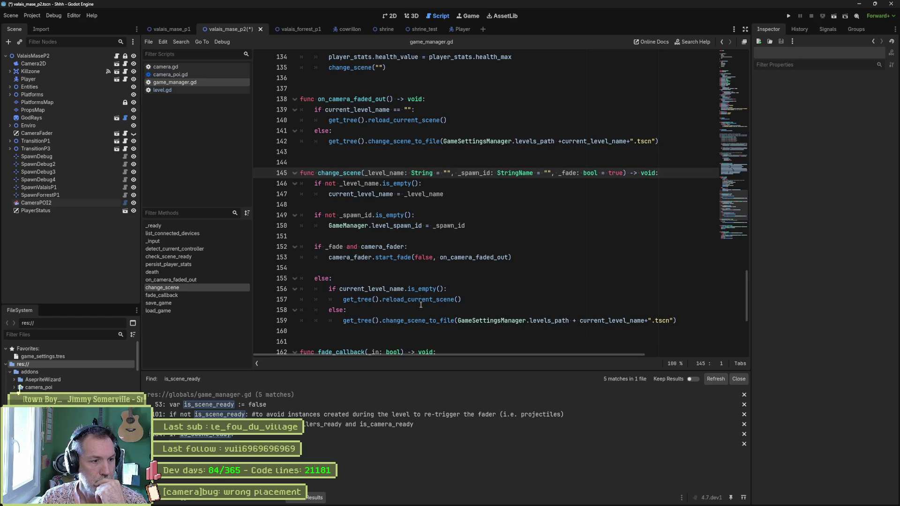
{"action": "mouse_move", "coordinate": [373, 503]}
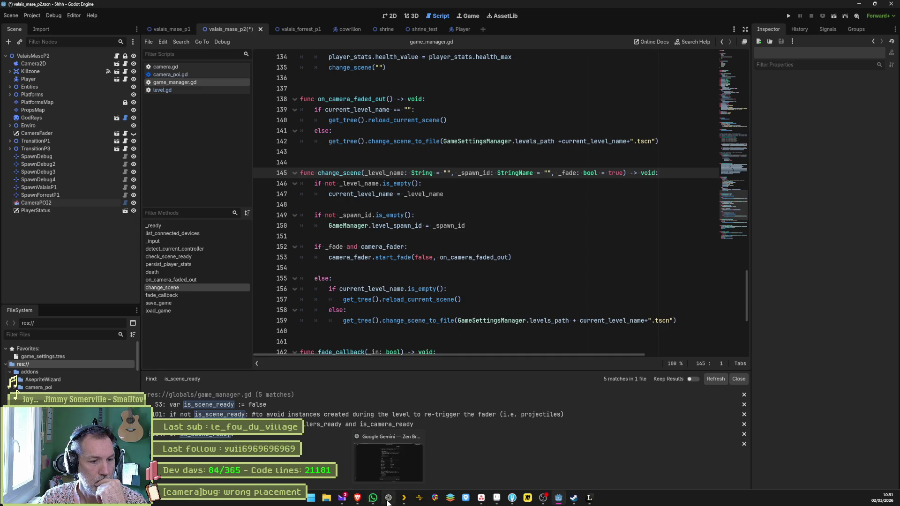
{"action": "left_click", "coordinate": [388, 499]}
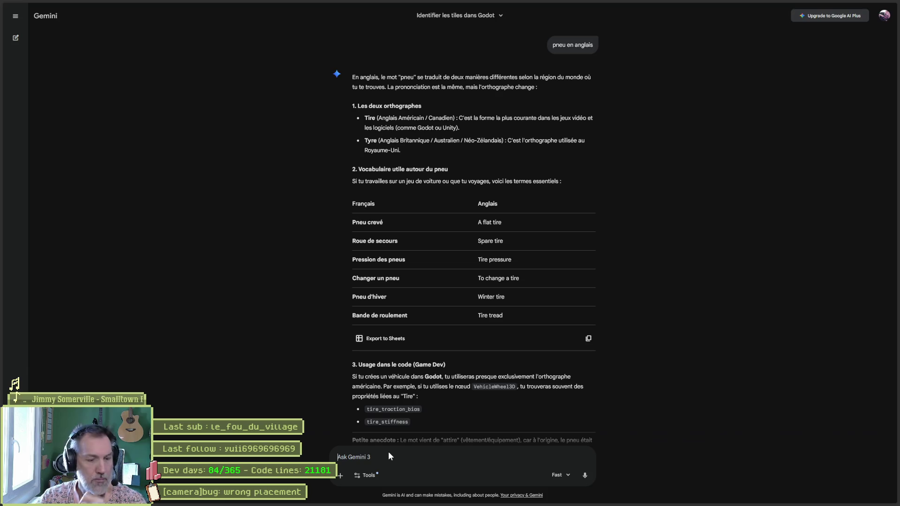
Ask Gemini 'dans godot, quel evenement pour exit scene' and begin drafting a follow-up question
{"action": "type", "text": "dans godot, "}
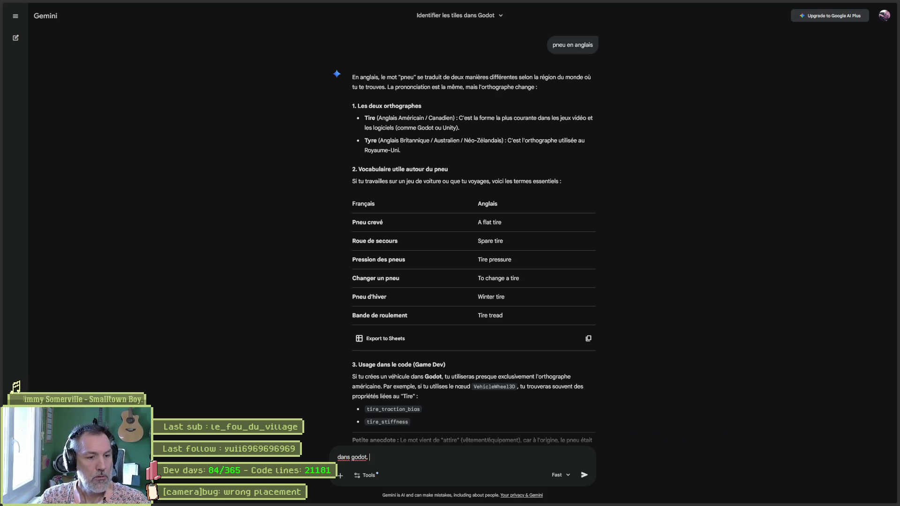
{"action": "type", "text": "quel evenem"}
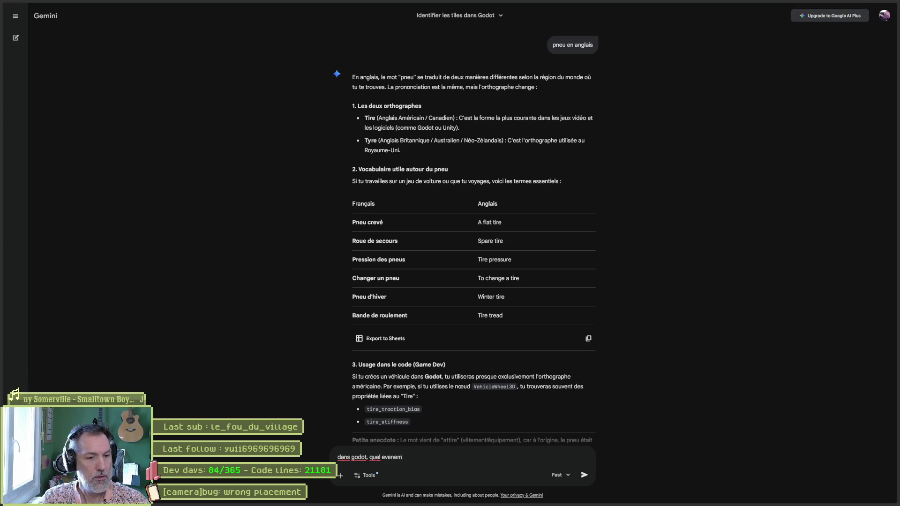
{"action": "type", "text": "ent pour "}
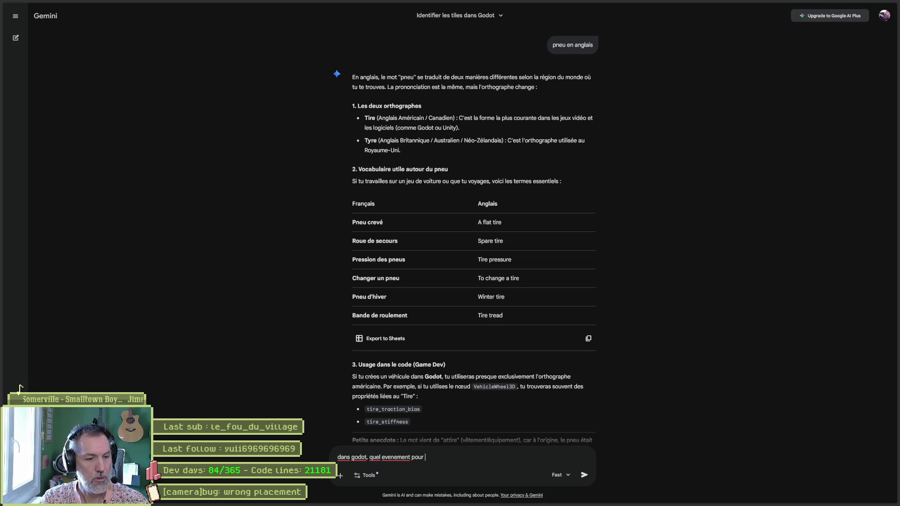
{"action": "type", "text": "exit scene"}
{"action": "key", "text": "Return"}
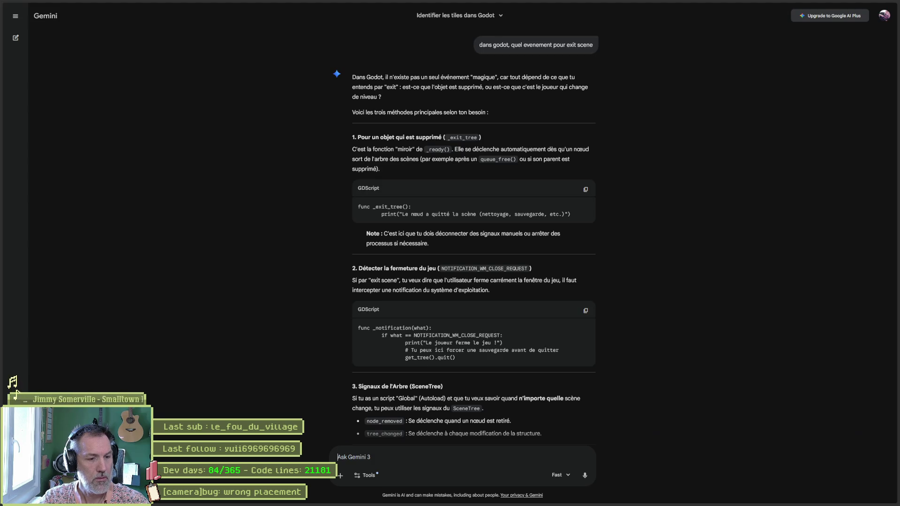
{"action": "type", "text": "quand je charge"}
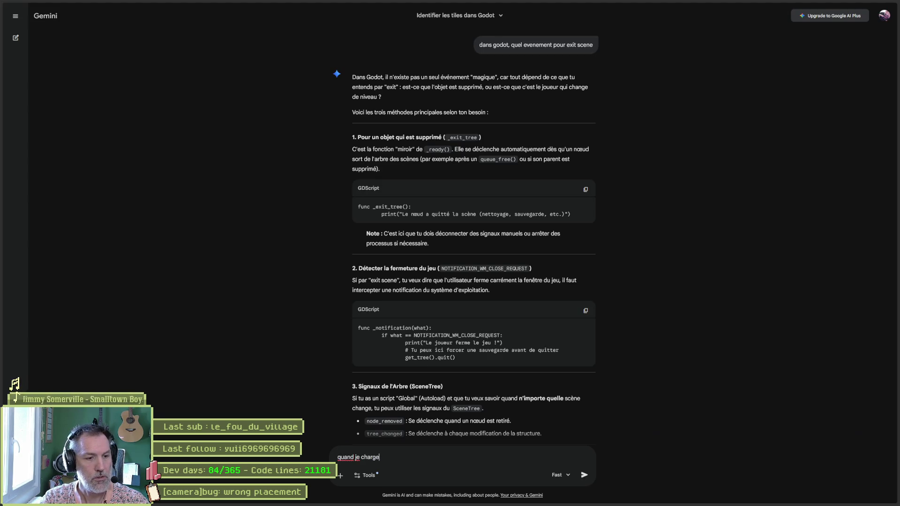
{"action": "type", "text": " une auter"}
Ask Gemini for a hook 'avant de loader la prochaine scene' and read through its suggested approaches
{"action": "key", "text": "BackSpace"}
{"action": "key", "text": "BackSpace"}
{"action": "key", "text": "BackSpace"}
{"action": "type", "text": "une autre scene"}
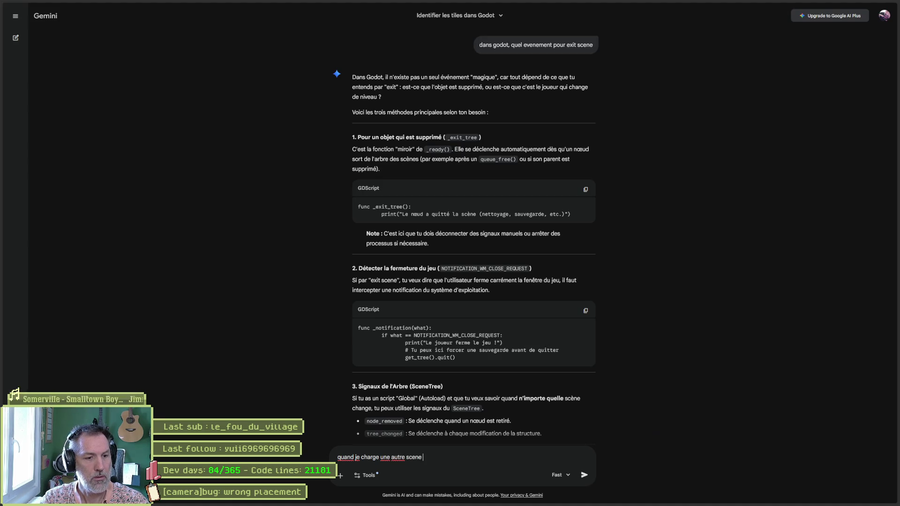
{"action": "type", "text": ", j'aimerai"}
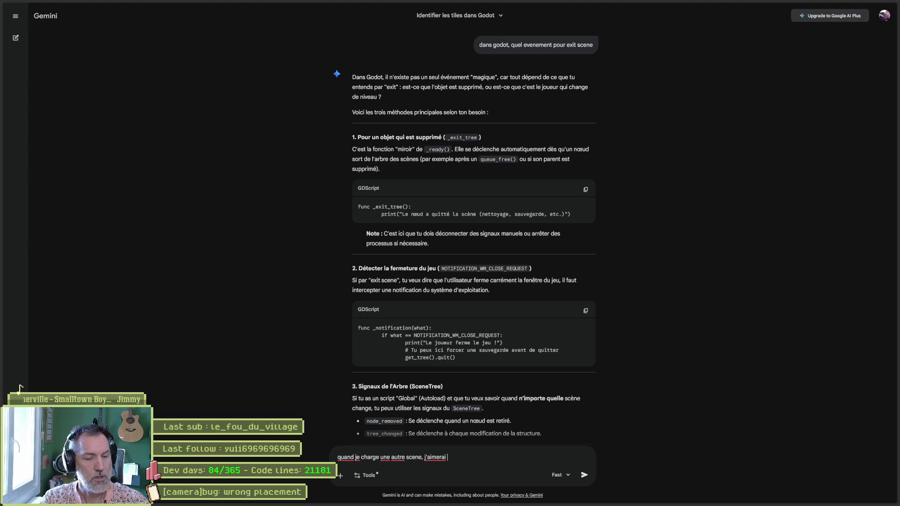
{"action": "type", "text": " un "}
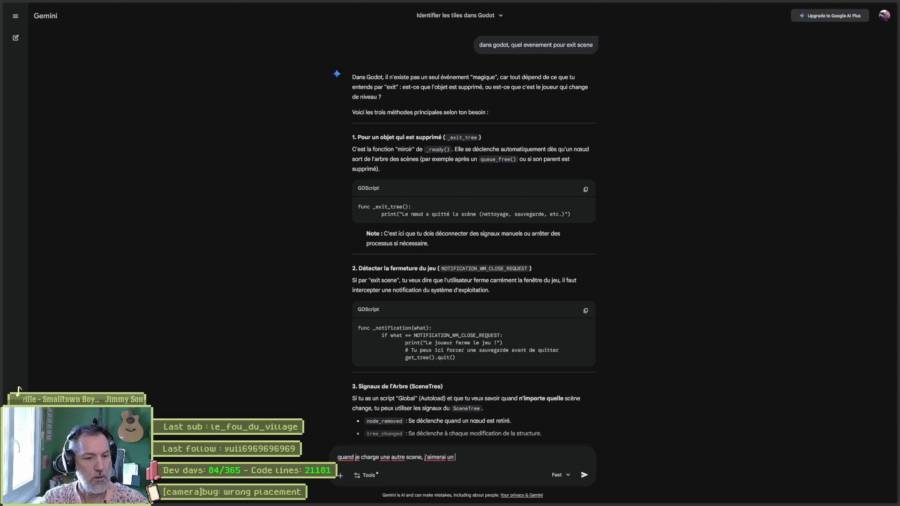
{"action": "type", "text": "hook au moment"}
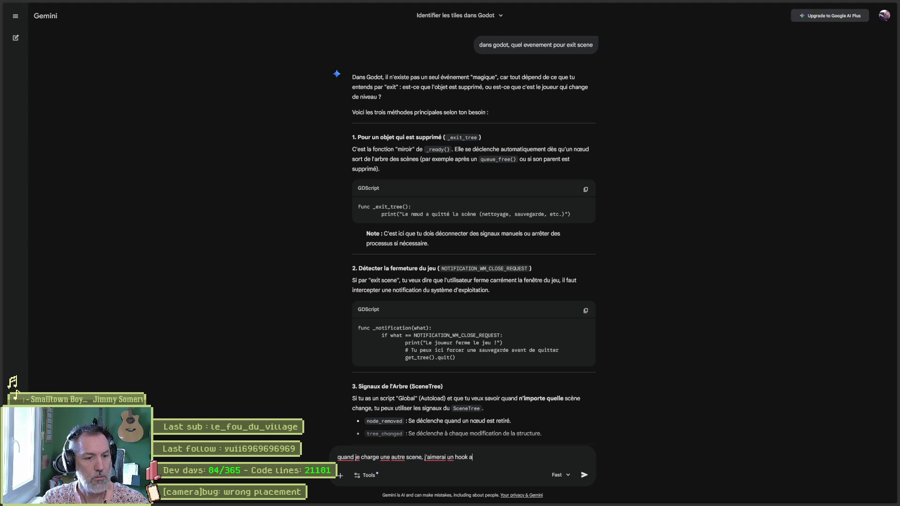
{"action": "key", "text": "BackSpace"}
{"action": "key", "text": "BackSpace"}
{"action": "key", "text": "BackSpace"}
{"action": "type", "text": "avant de l"}
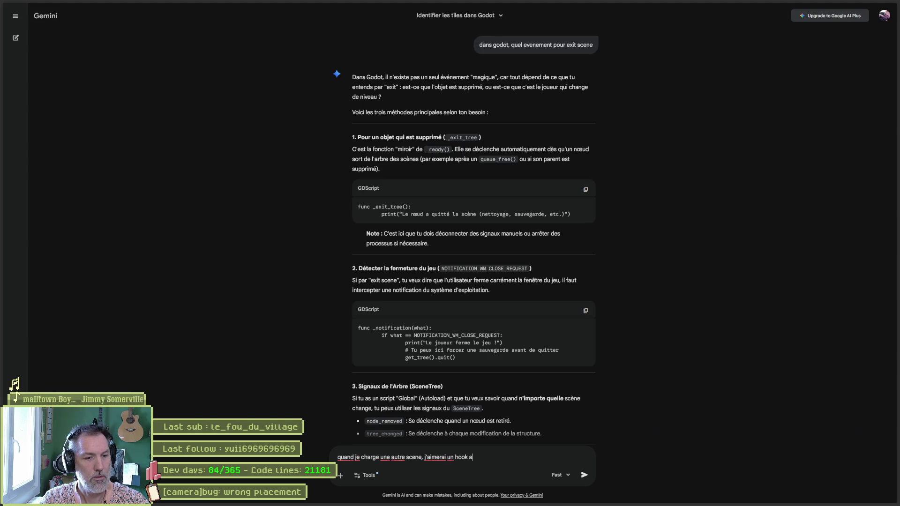
{"action": "type", "text": "oa"}
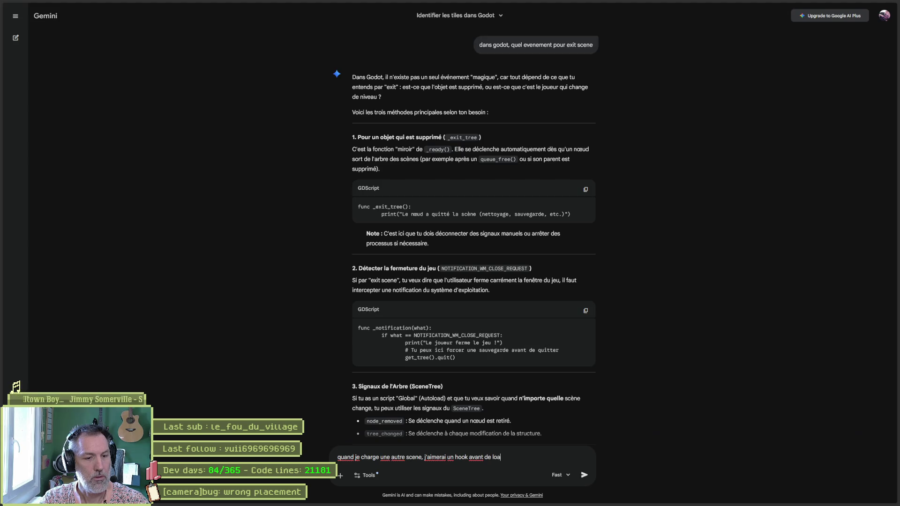
{"action": "type", "text": "der la prochaine scene"}
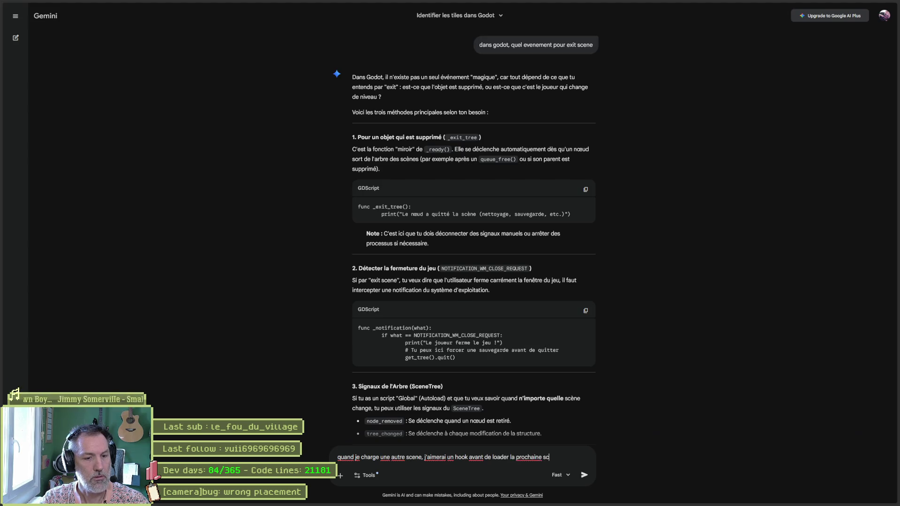
{"action": "key", "text": "Return"}
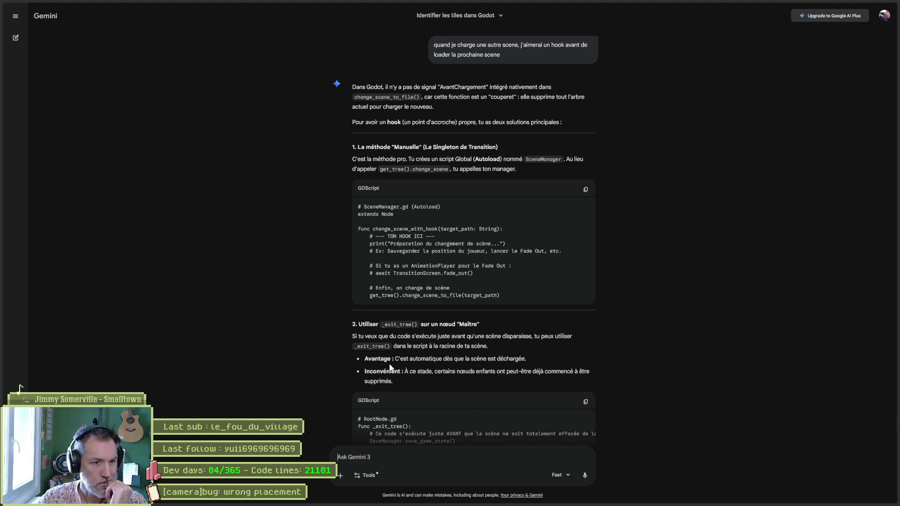
{"action": "scroll", "coordinate": [362, 342], "scroll_direction": "down", "scroll_amount": 1}
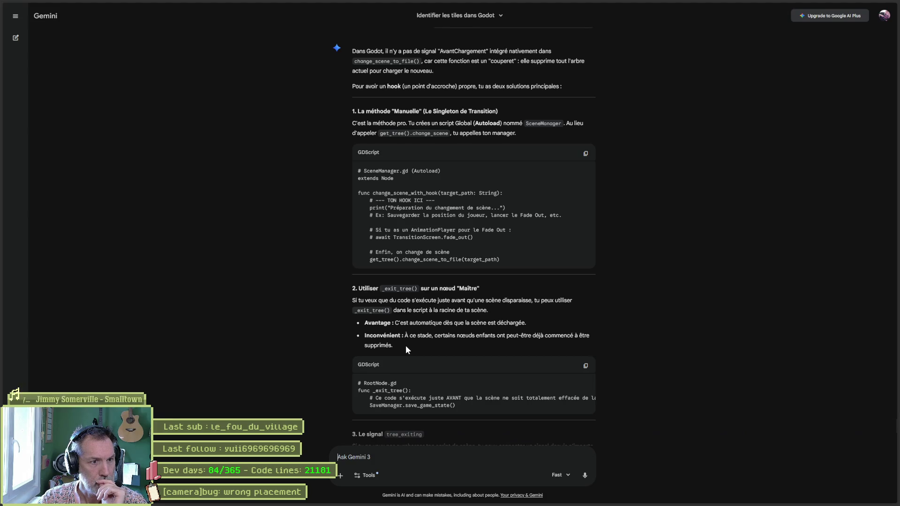
{"action": "mouse_move", "coordinate": [480, 500]}
{"action": "left_click", "coordinate": [865, 6]}
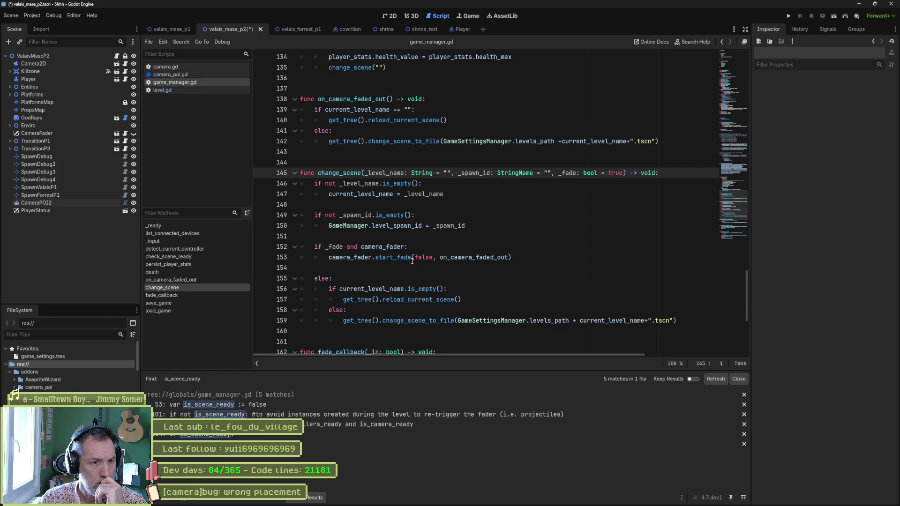
Select on_camera_faded_out in change_scene to examine how the camera fade precedes level loading
{"action": "mouse_move", "coordinate": [427, 258]}
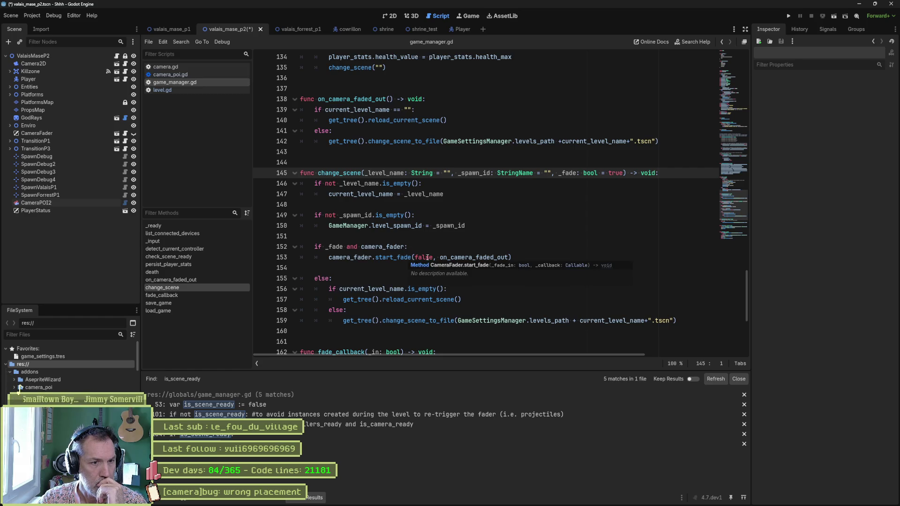
{"action": "double_click", "coordinate": [474, 257]}
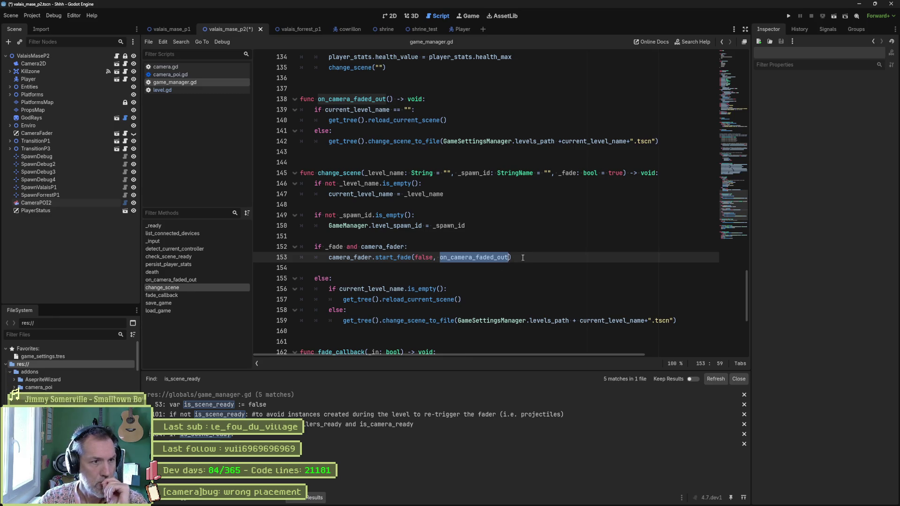
{"action": "mouse_move", "coordinate": [495, 262]}
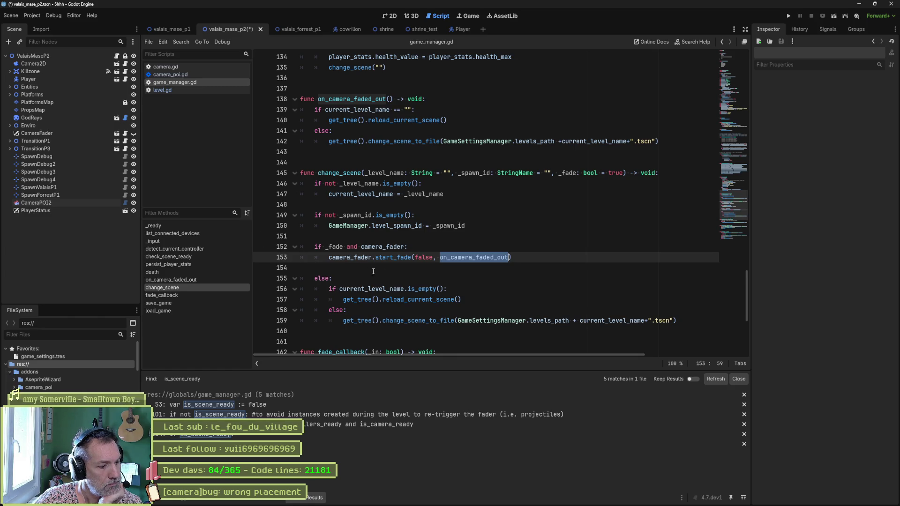
{"action": "mouse_move", "coordinate": [481, 500]}
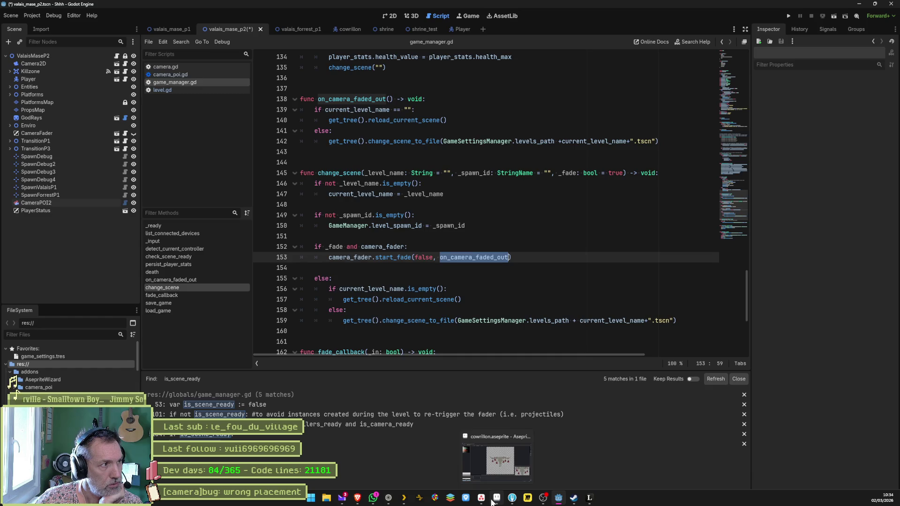
Add 'GameManager.is_scene_ready = false' after line 13 in level.gd's _enter_tree, save, and return to game_manager.gd
{"action": "left_click", "coordinate": [190, 90]}
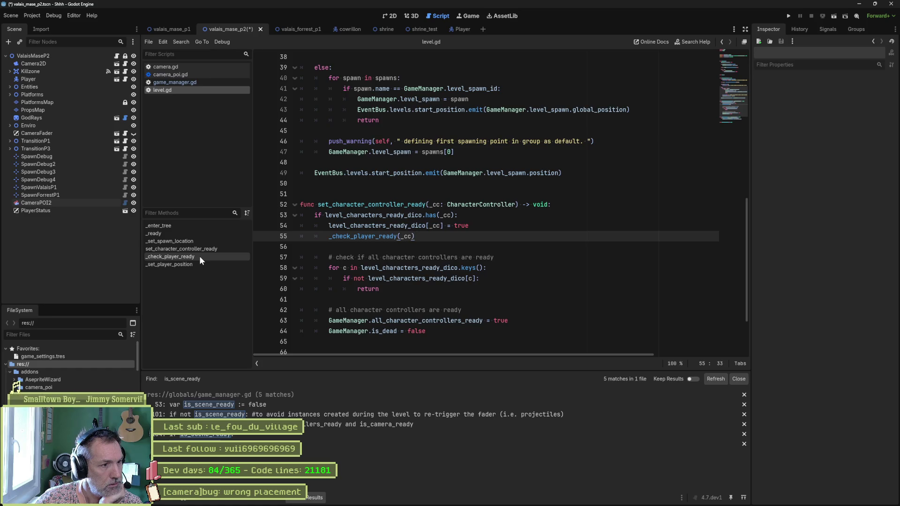
{"action": "left_click", "coordinate": [196, 225]}
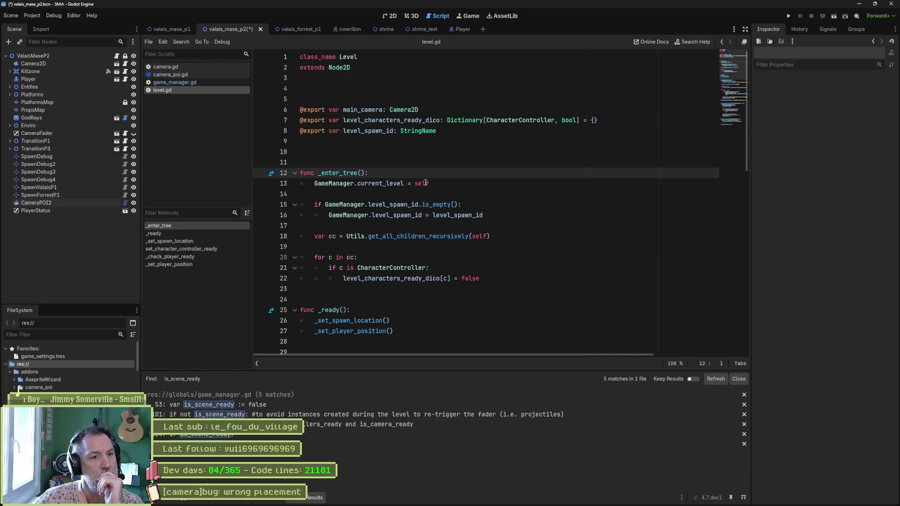
{"action": "left_click", "coordinate": [483, 186]}
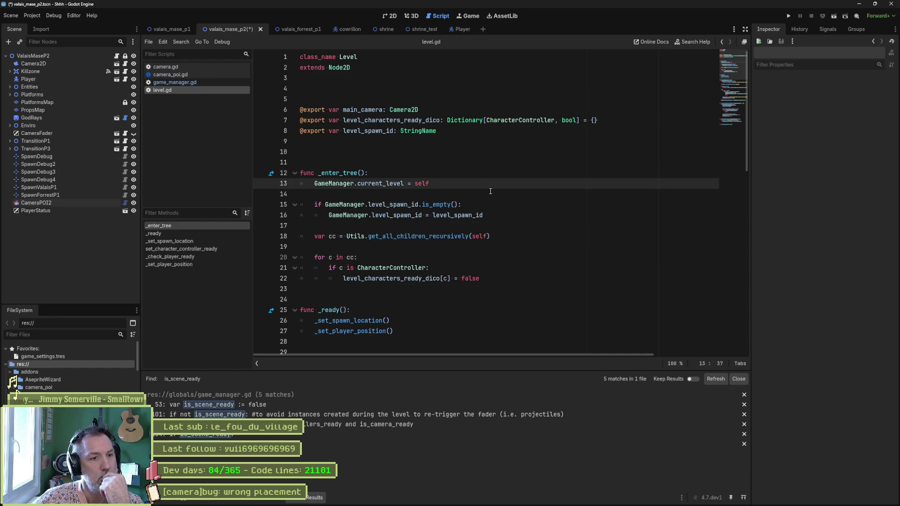
{"action": "key", "text": "Return"}
{"action": "type", "text": "GameManager.is"}
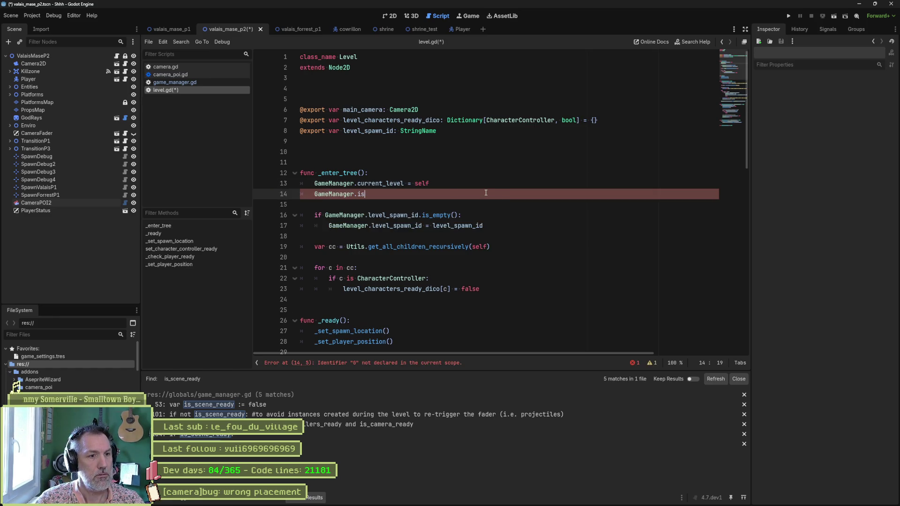
{"action": "key", "text": "Down"}
{"action": "key", "text": "Down"}
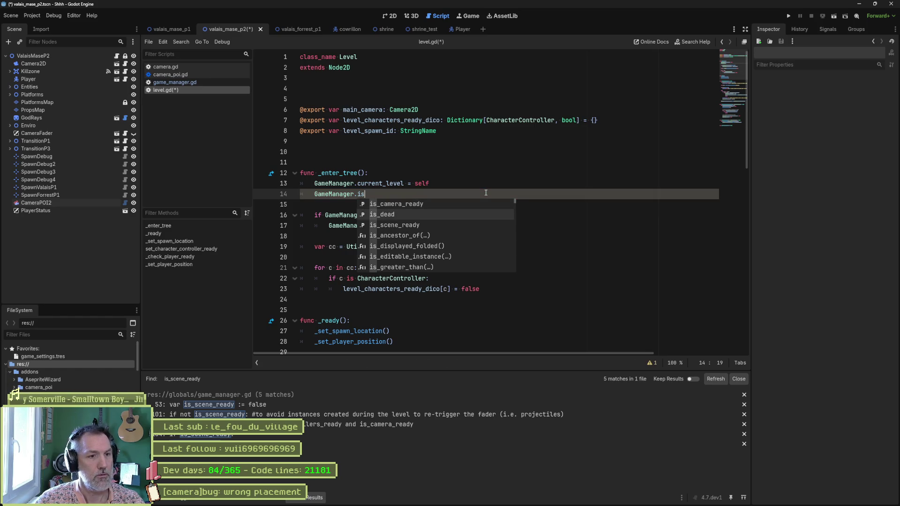
{"action": "key", "text": "Return"}
{"action": "type", "text": "= false"}
{"action": "key", "text": "ctrl+s"}
{"action": "left_click", "coordinate": [202, 83]}
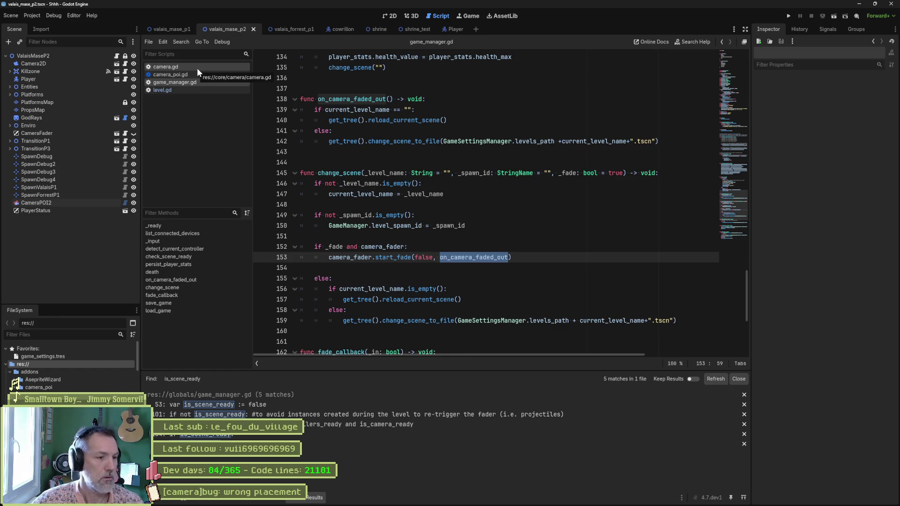
Comment out 'is_scene_ready = false' on line 106 of game_manager.gd and run the project with F5
{"action": "left_click", "coordinate": [225, 444]}
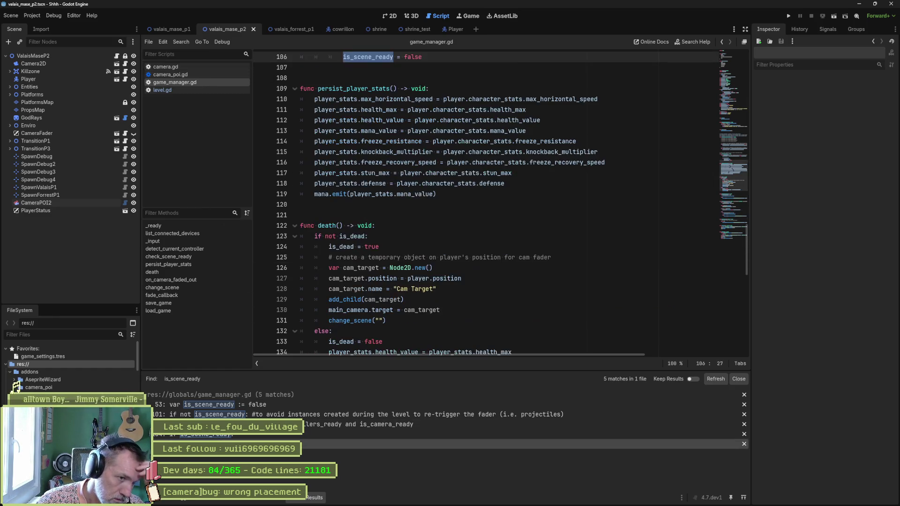
{"action": "scroll", "coordinate": [418, 213], "scroll_direction": "up", "scroll_amount": 5}
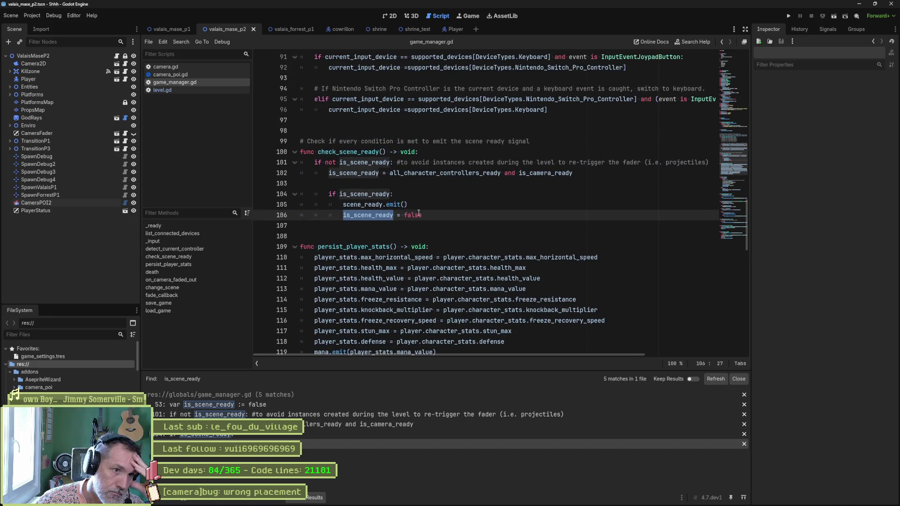
{"action": "left_click", "coordinate": [342, 215]}
{"action": "type", "text": "#"}
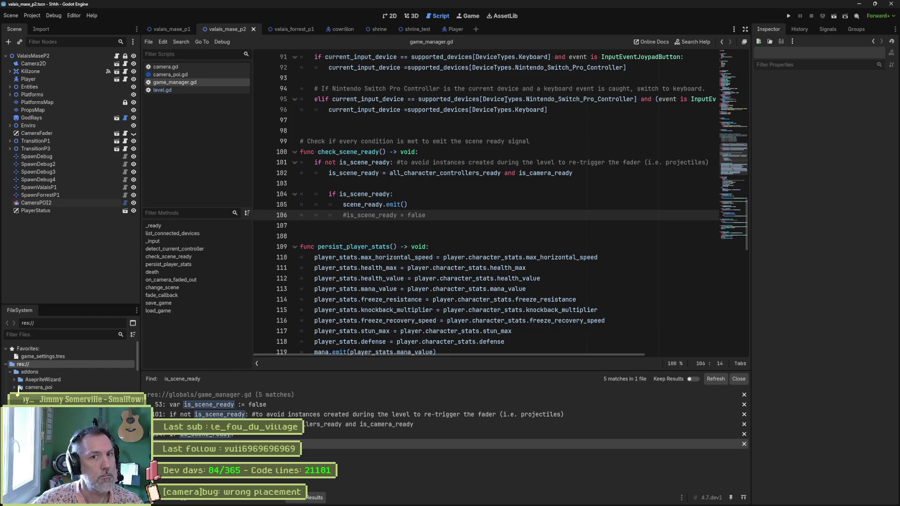
{"action": "key", "text": "F5"}
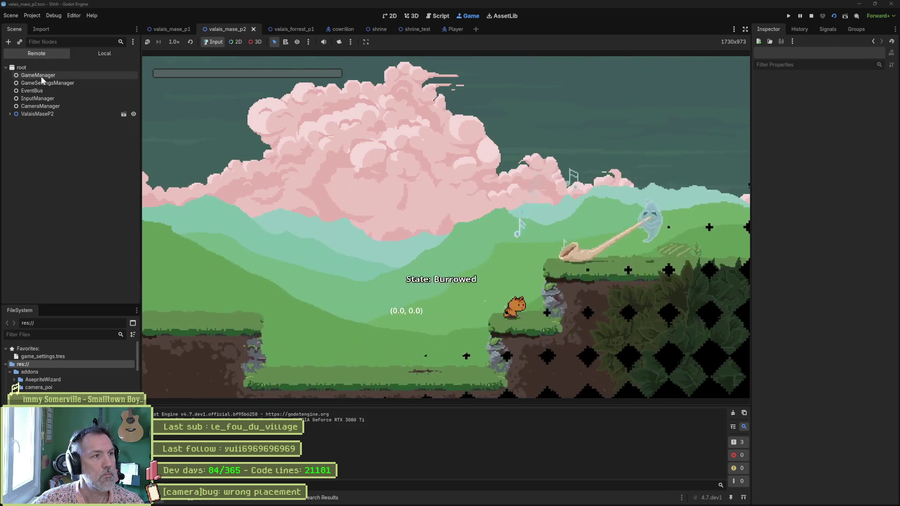
Check that the remote GameManager node shows Is Scene Ready on, then stop the game
{"action": "left_click", "coordinate": [41, 76]}
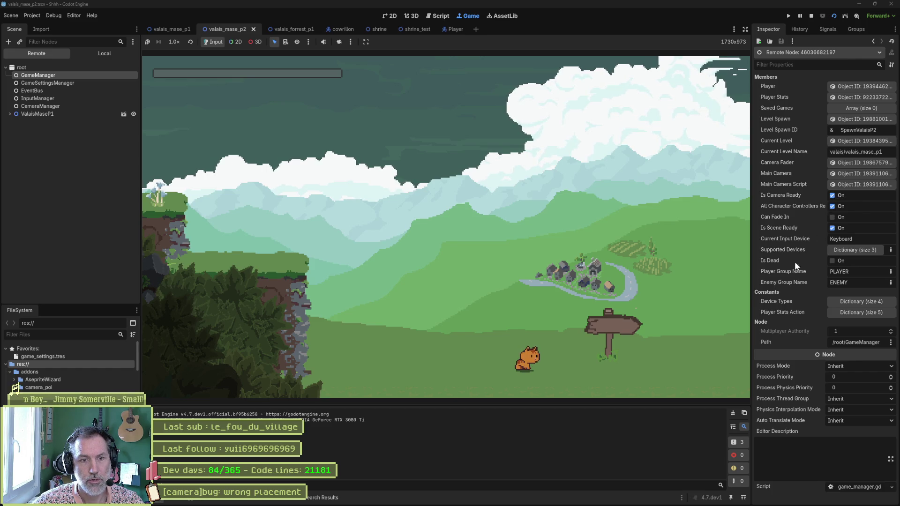
{"action": "left_click", "coordinate": [812, 17]}
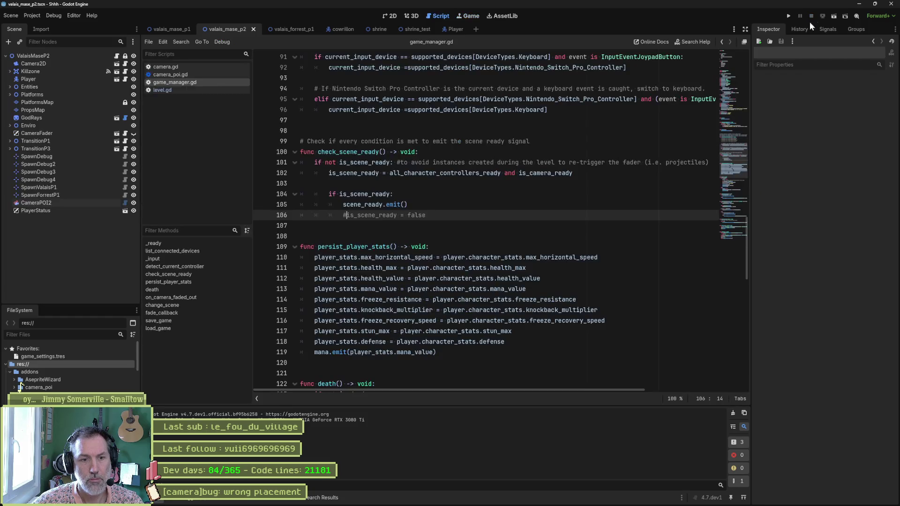
Turn on Debug > Visible Collision Shapes and rerun the project with F5
{"action": "left_click", "coordinate": [51, 16]}
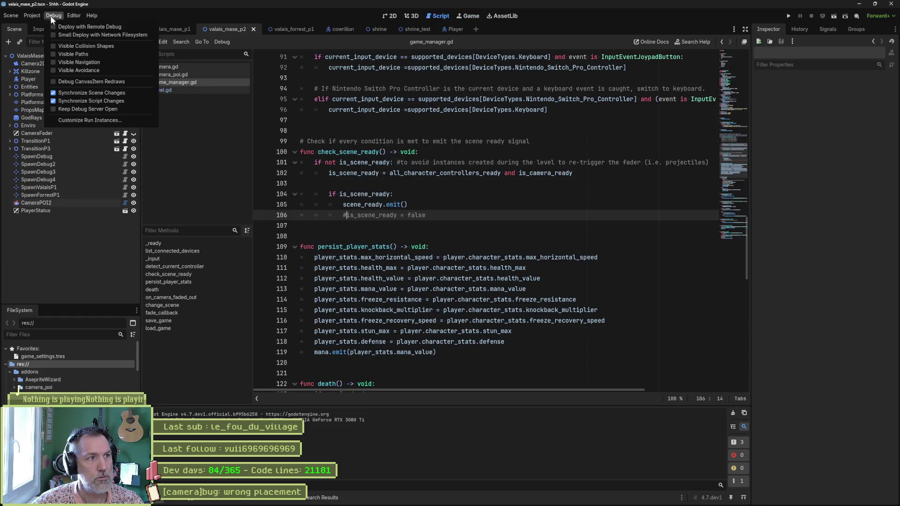
{"action": "left_click", "coordinate": [95, 46]}
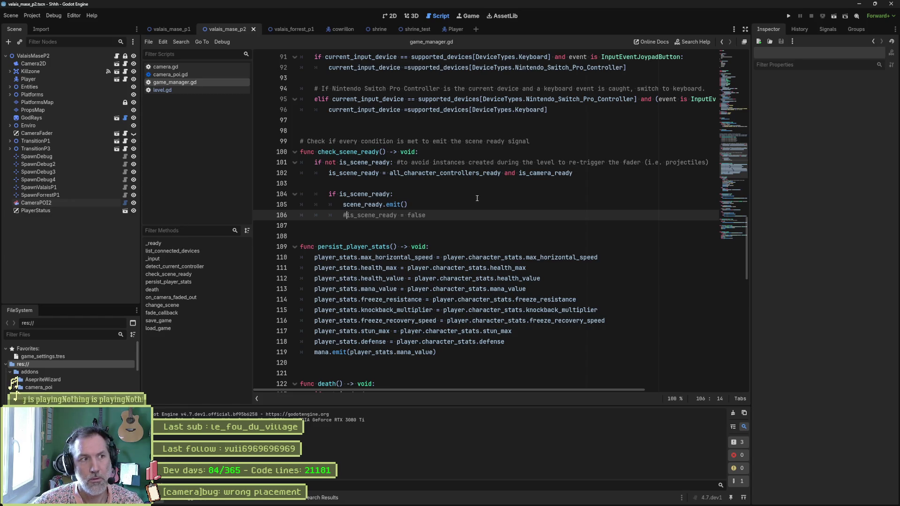
{"action": "key", "text": "F5"}
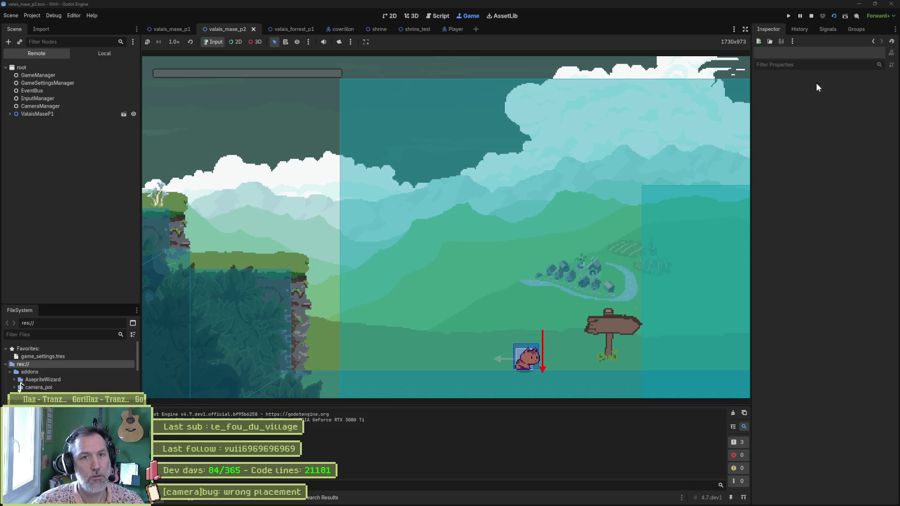
Inspect the End and StartPOI nodes under the running ValaisMaseP1 level, then stop the game
{"action": "double_click", "coordinate": [35, 115]}
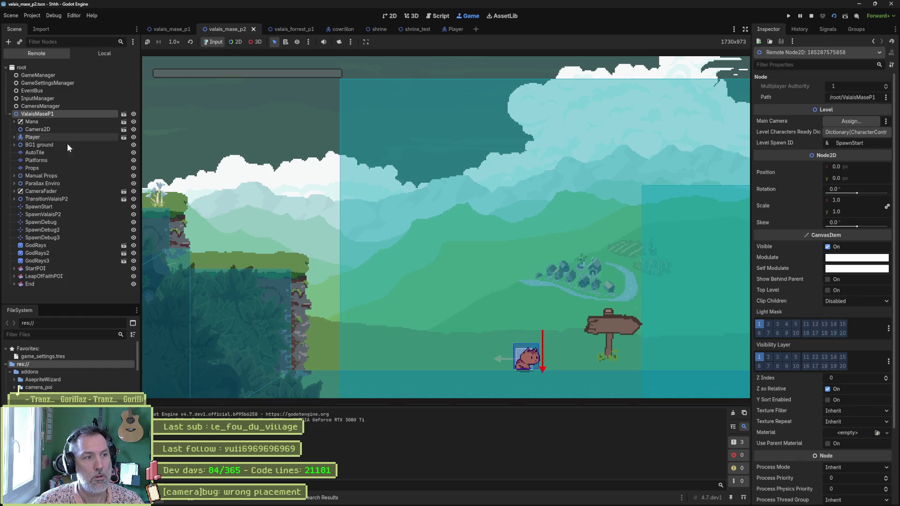
{"action": "double_click", "coordinate": [76, 284]}
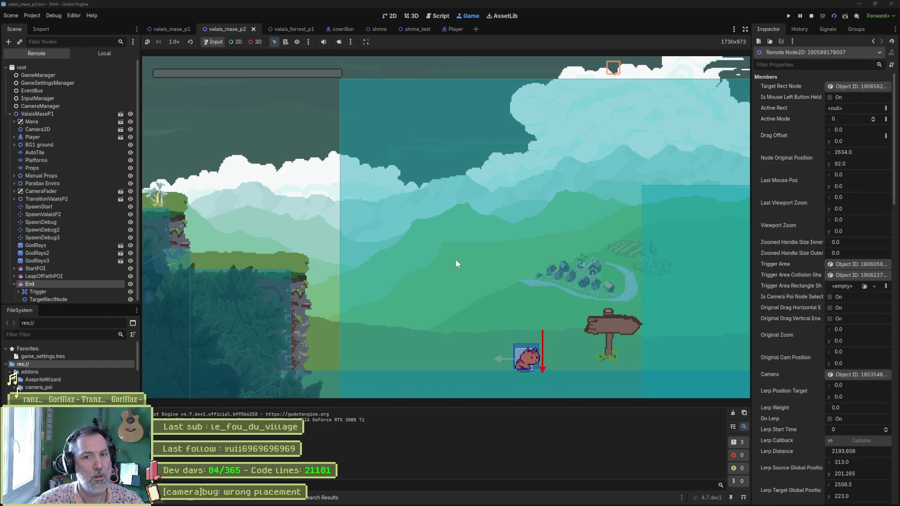
{"action": "left_click", "coordinate": [64, 271]}
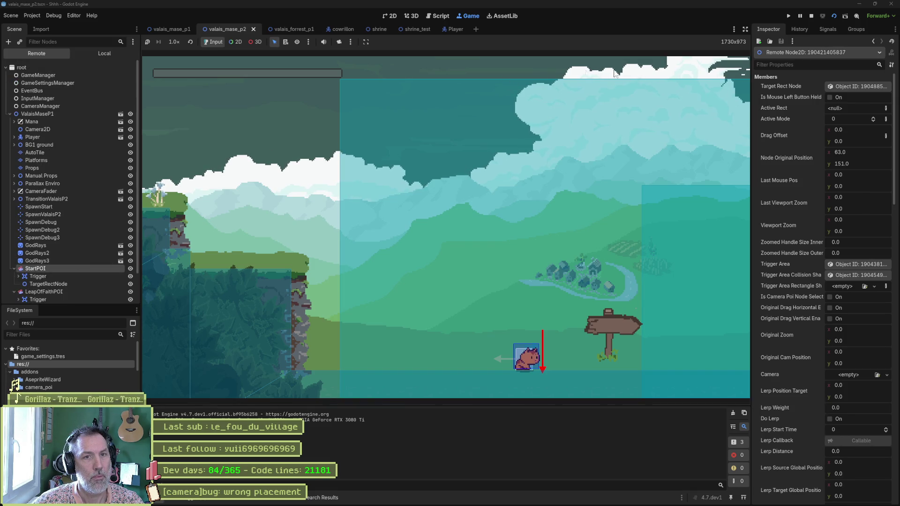
{"action": "left_click", "coordinate": [811, 17]}
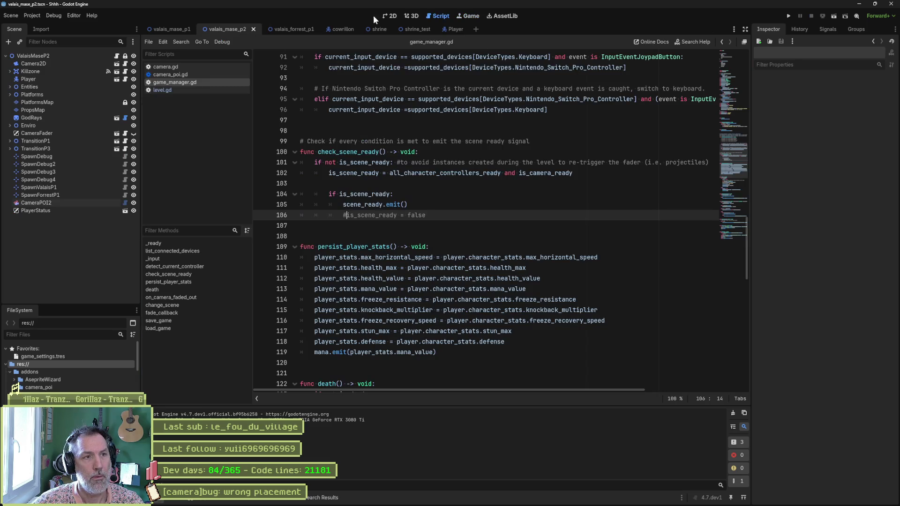
Inspect the CameraPOI2 node's camera settings in the 2D view of valais_mase_p2
{"action": "left_click", "coordinate": [389, 15]}
{"action": "scroll", "coordinate": [403, 230], "scroll_direction": "down", "scroll_amount": 5}
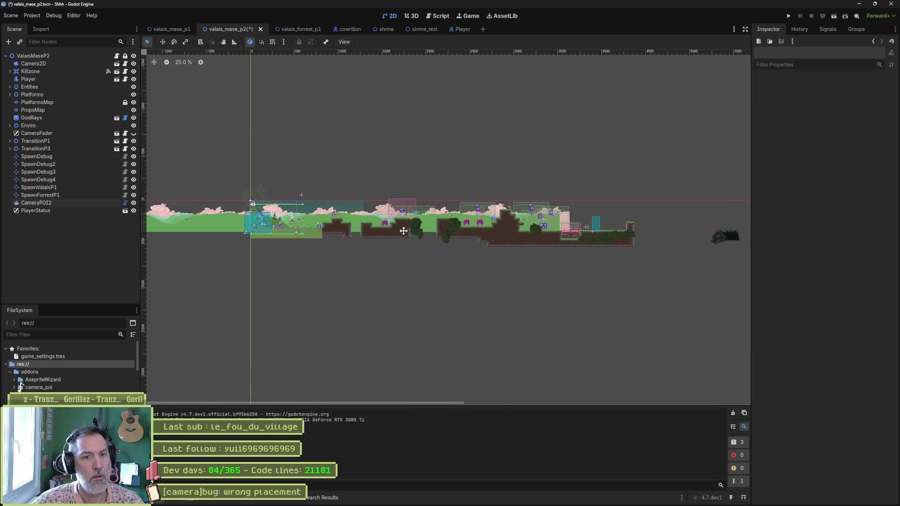
{"action": "scroll", "coordinate": [572, 223], "scroll_direction": "up", "scroll_amount": 6}
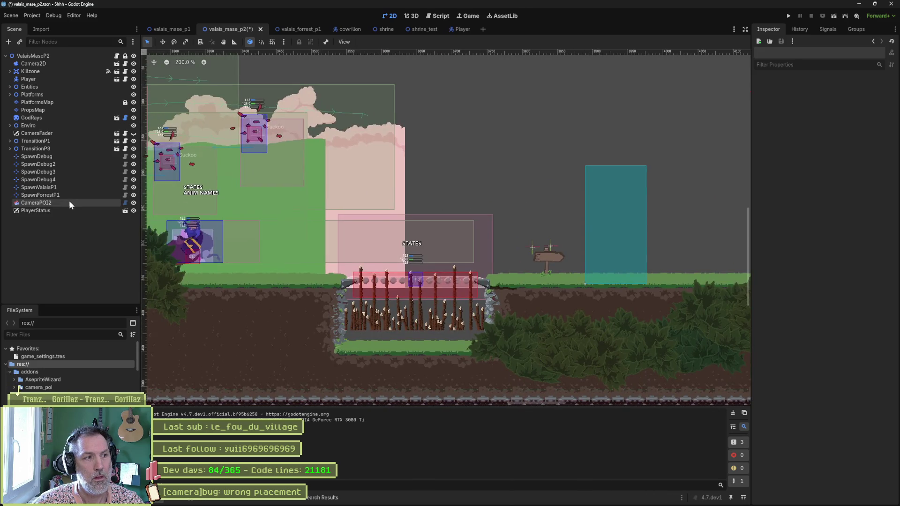
{"action": "left_click", "coordinate": [66, 202]}
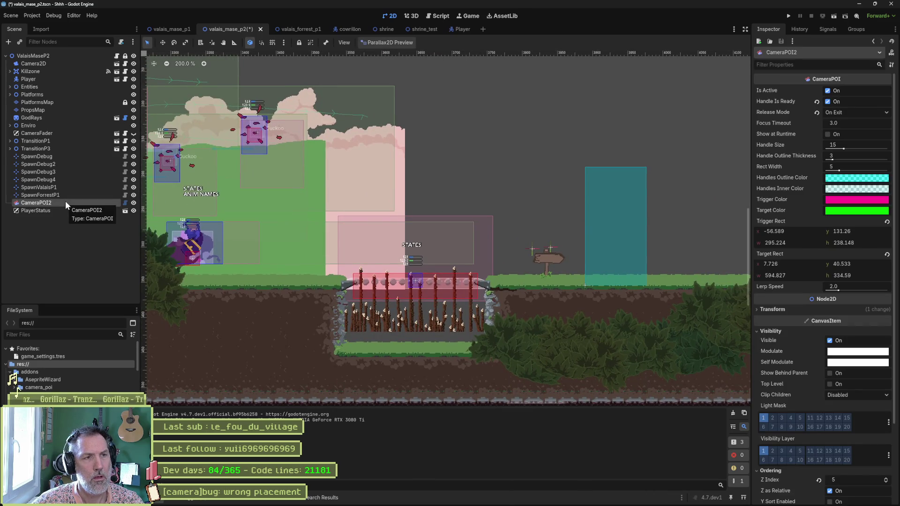
Compare with End in valais_mase_p1, read camera_poi.gd, then return to valais_mase_p2
{"action": "left_click", "coordinate": [170, 29]}
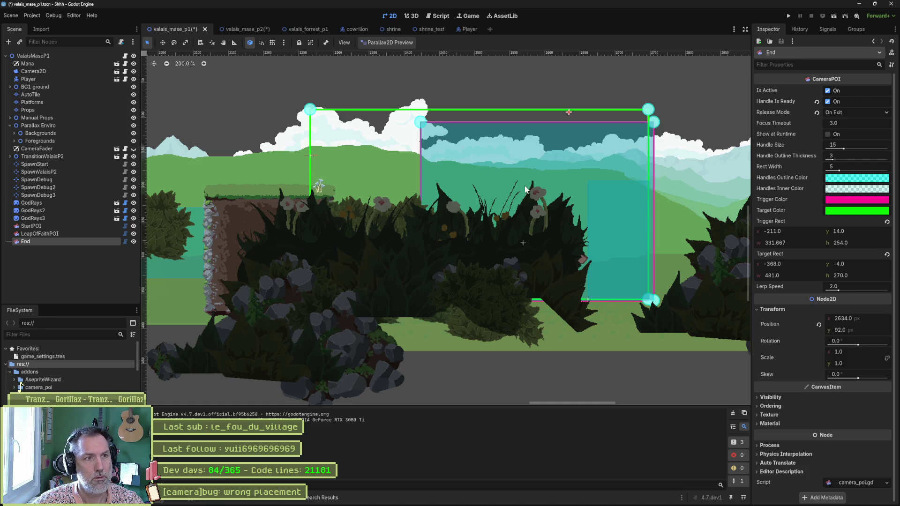
{"action": "left_click", "coordinate": [438, 15]}
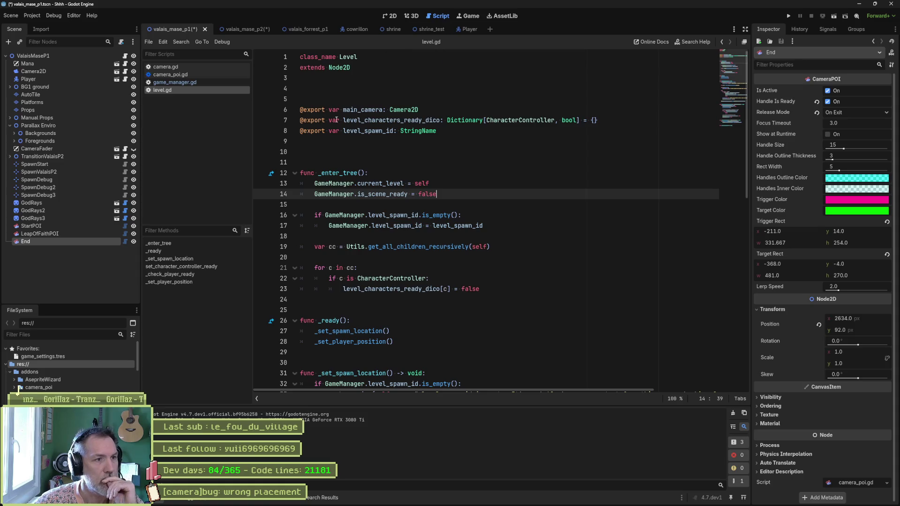
{"action": "left_click", "coordinate": [171, 74]}
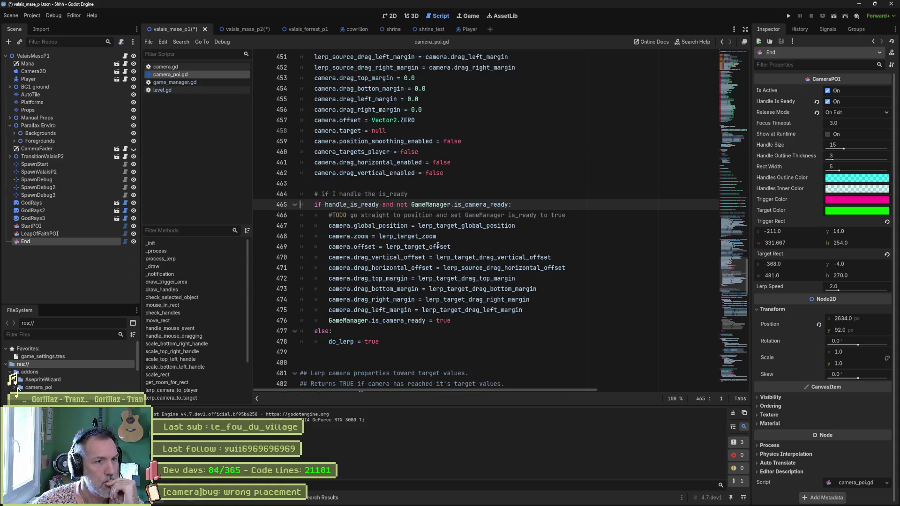
{"action": "scroll", "coordinate": [437, 246], "scroll_direction": "up", "scroll_amount": 10}
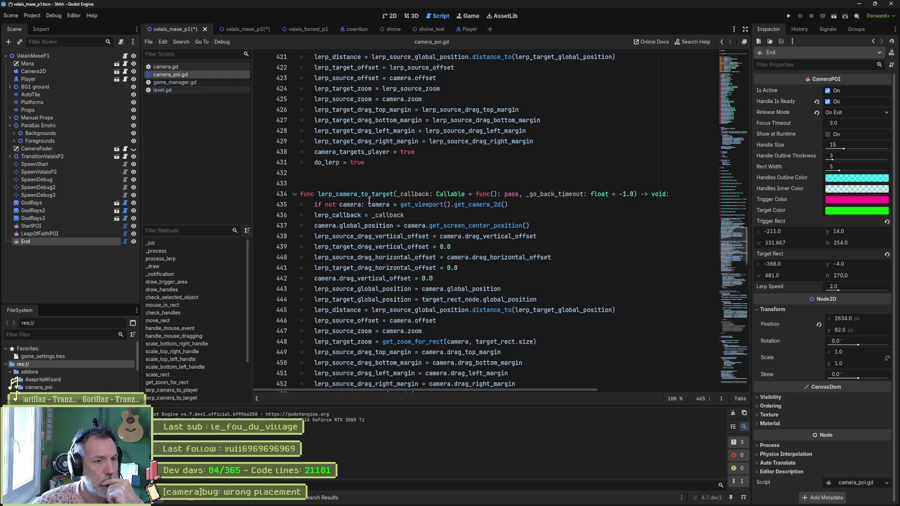
{"action": "scroll", "coordinate": [370, 201], "scroll_direction": "down", "scroll_amount": 1}
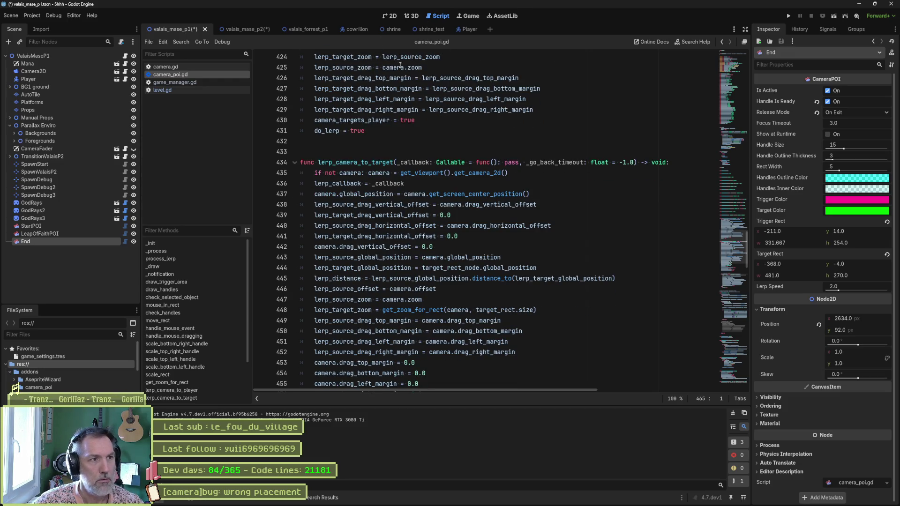
{"action": "left_click", "coordinate": [252, 30]}
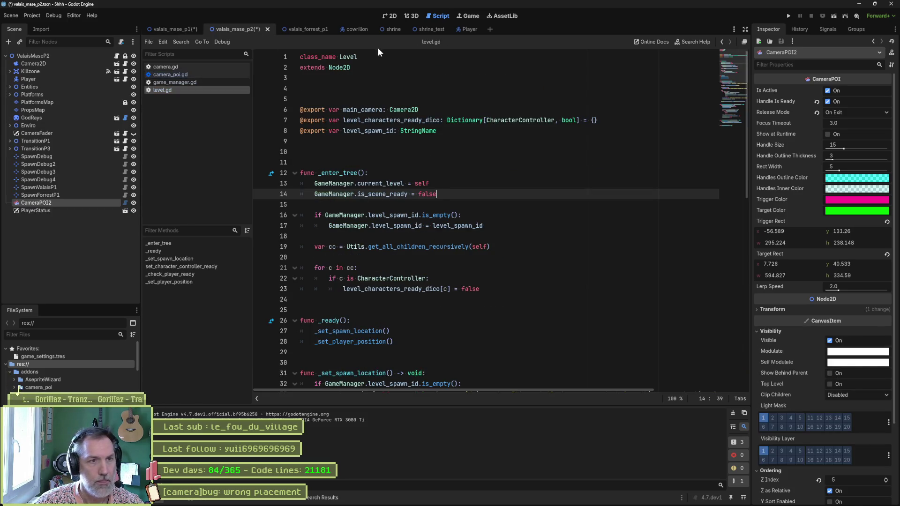
Set the ValaisMaseP2 root node's Spawn to SpawnValaisP1, then save and run the scene with F6
{"action": "left_click", "coordinate": [387, 16]}
{"action": "scroll", "coordinate": [314, 167], "scroll_direction": "down", "scroll_amount": 5}
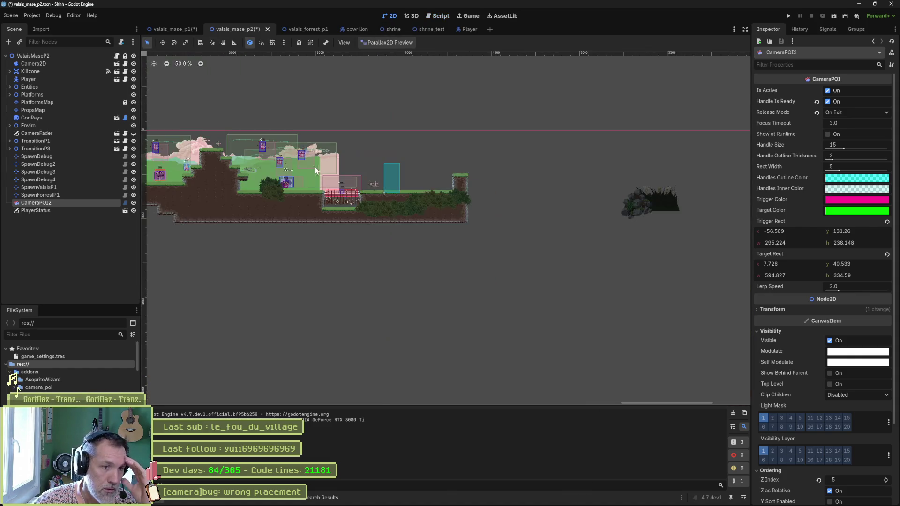
{"action": "scroll", "coordinate": [305, 203], "scroll_direction": "up", "scroll_amount": 2}
{"action": "key", "text": "f"}
{"action": "scroll", "coordinate": [516, 237], "scroll_direction": "up", "scroll_amount": 4}
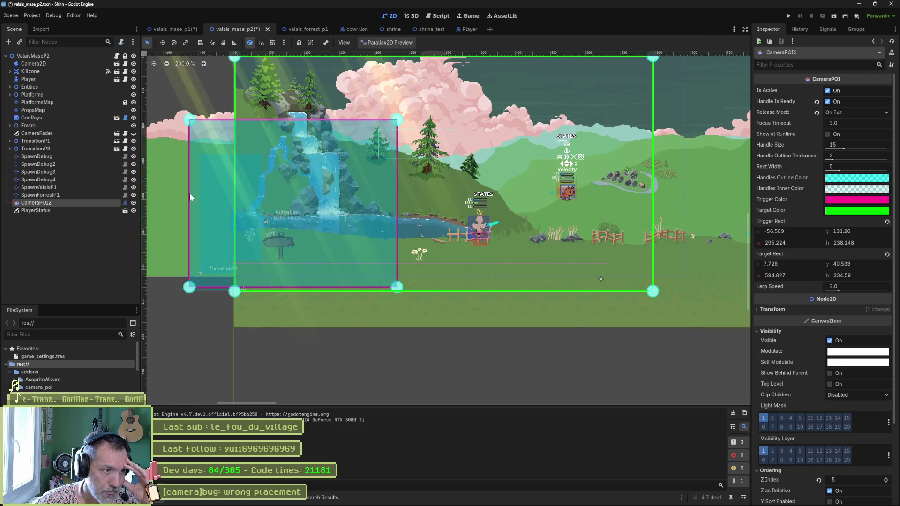
{"action": "left_click", "coordinate": [35, 55]}
{"action": "left_click", "coordinate": [815, 115]}
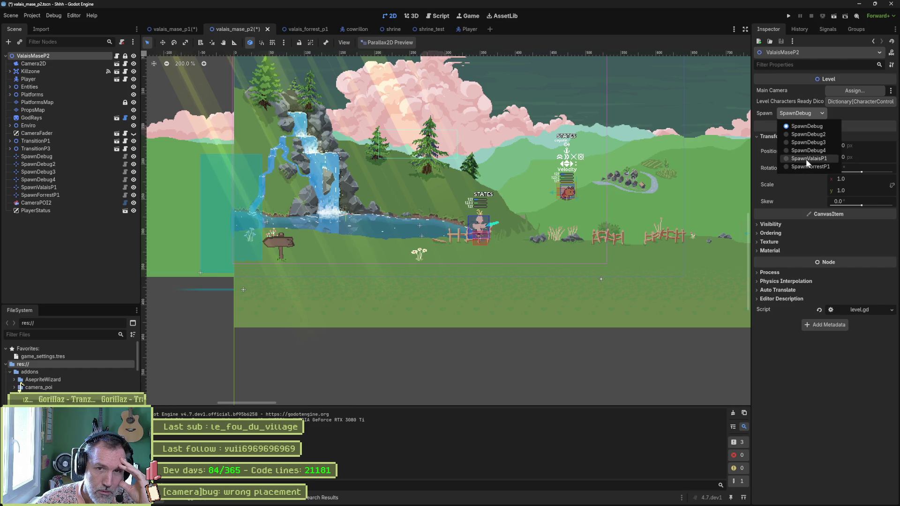
{"action": "left_click", "coordinate": [806, 159]}
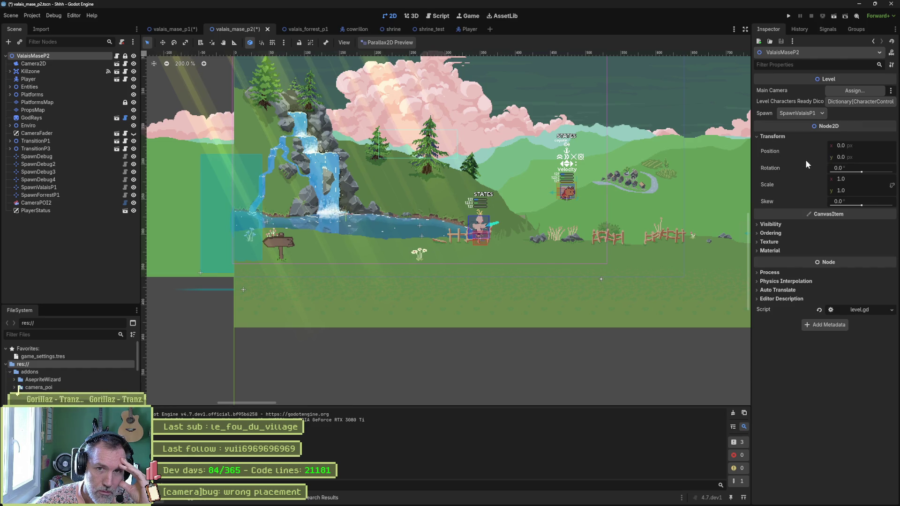
{"action": "key", "text": "F6"}
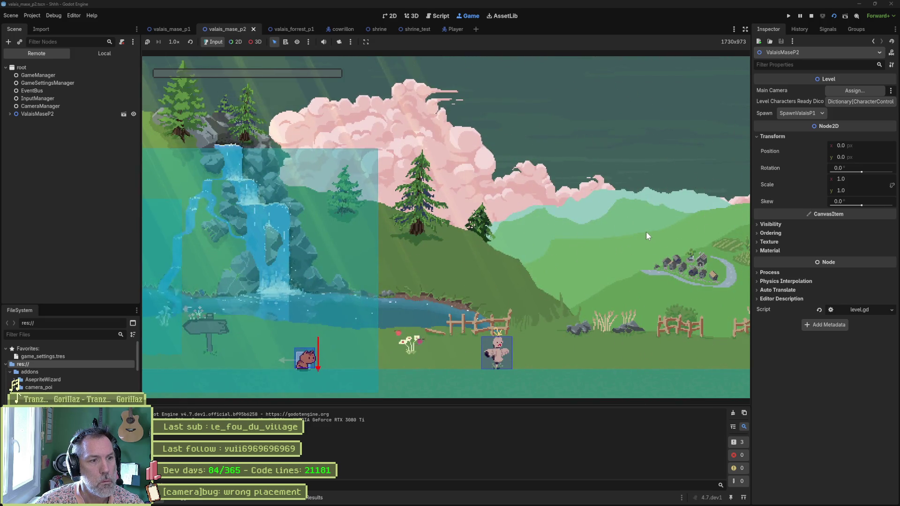
Open camera_poi.gd and step with F10 from the line 435 breakpoint through lerp_camera_to_target
{"action": "left_click", "coordinate": [436, 17]}
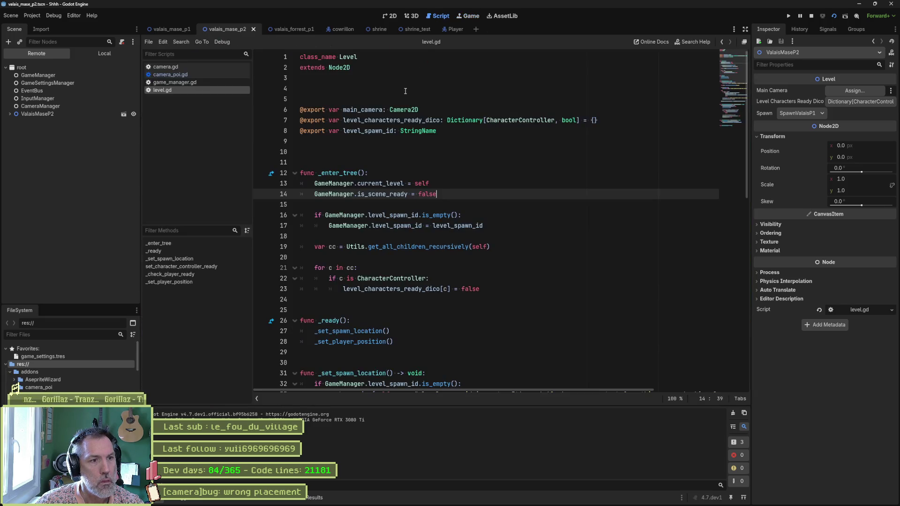
{"action": "left_click", "coordinate": [169, 74]}
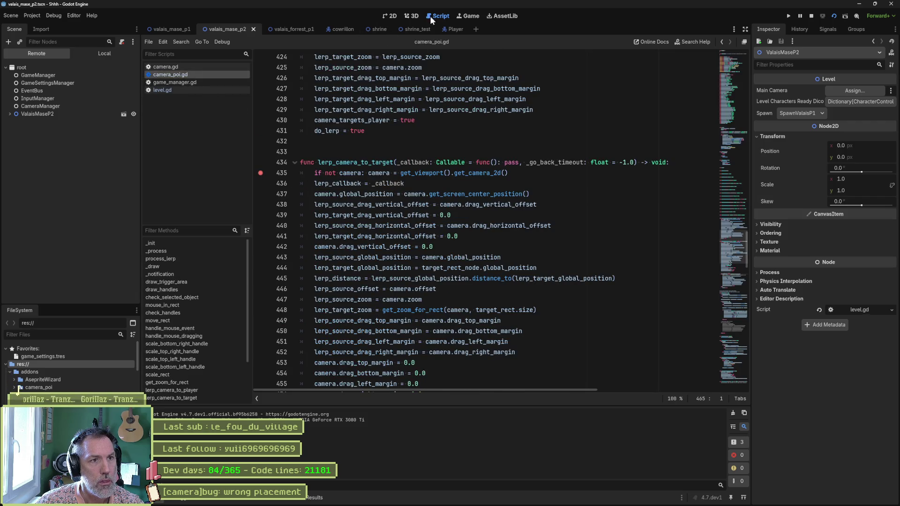
{"action": "left_click", "coordinate": [471, 16]}
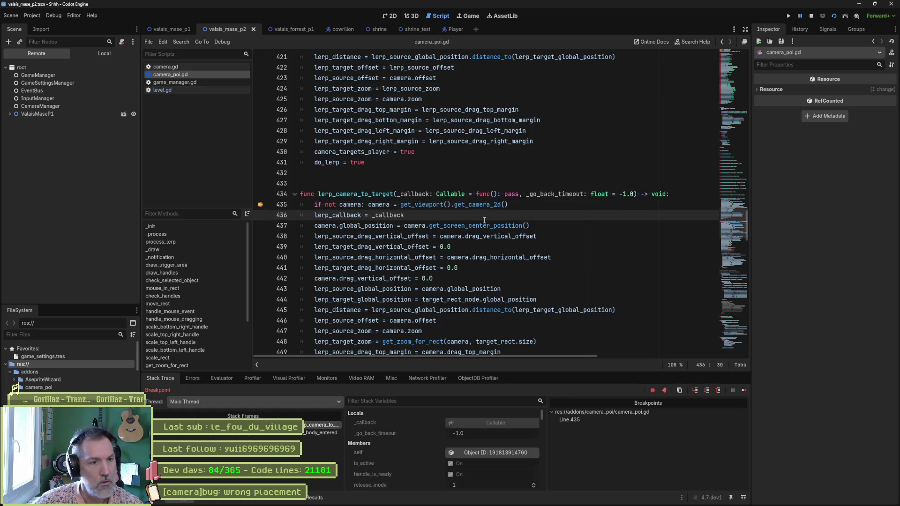
{"action": "key", "text": "F10"}
{"action": "key", "text": "F10"}
{"action": "key", "text": "F10"}
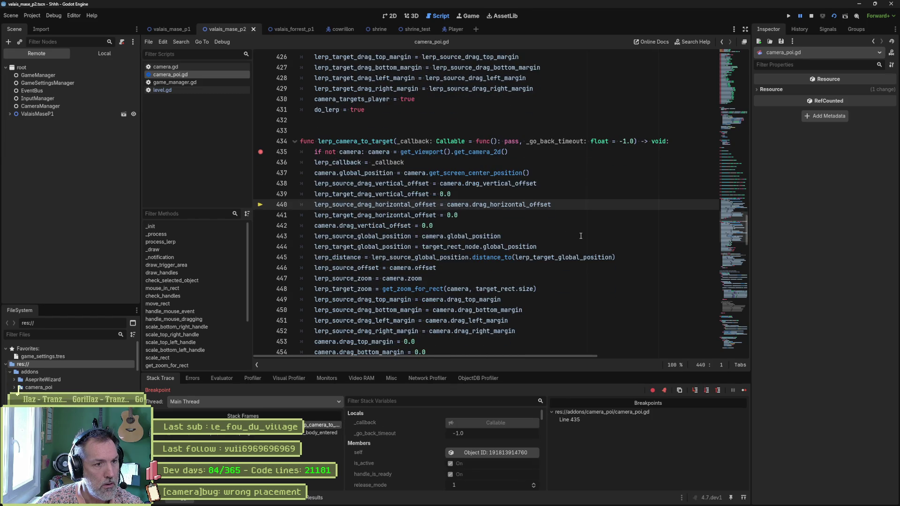
{"action": "key", "text": "F10"}
{"action": "key", "text": "F10"}
{"action": "key", "text": "F10"}
{"action": "key", "text": "F10"}
{"action": "key", "text": "F10"}
{"action": "key", "text": "F10"}
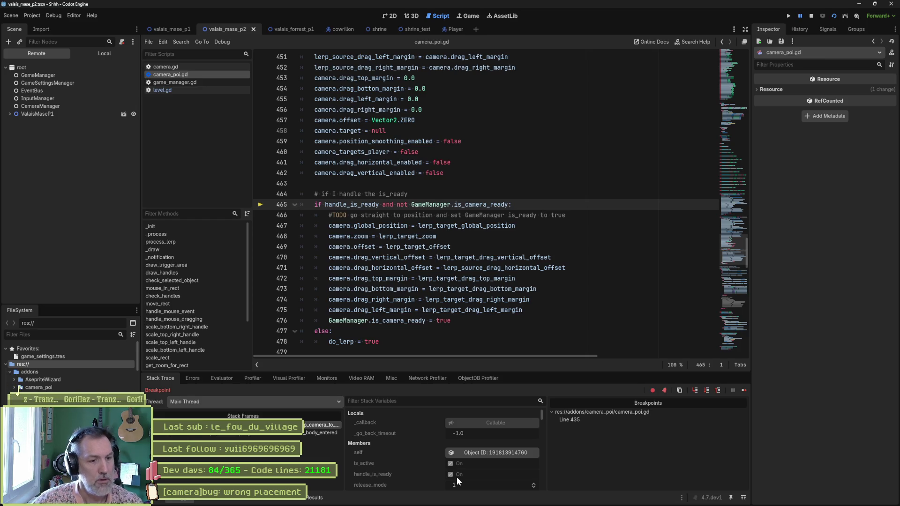
Evaluate GameManager.is_camera_ready in the Evaluator (already On), stop the game, and copy the expression
{"action": "left_click_drag", "start_coordinate": [412, 205], "coordinate": [507, 204]}
{"action": "key", "text": "ctrl+c"}
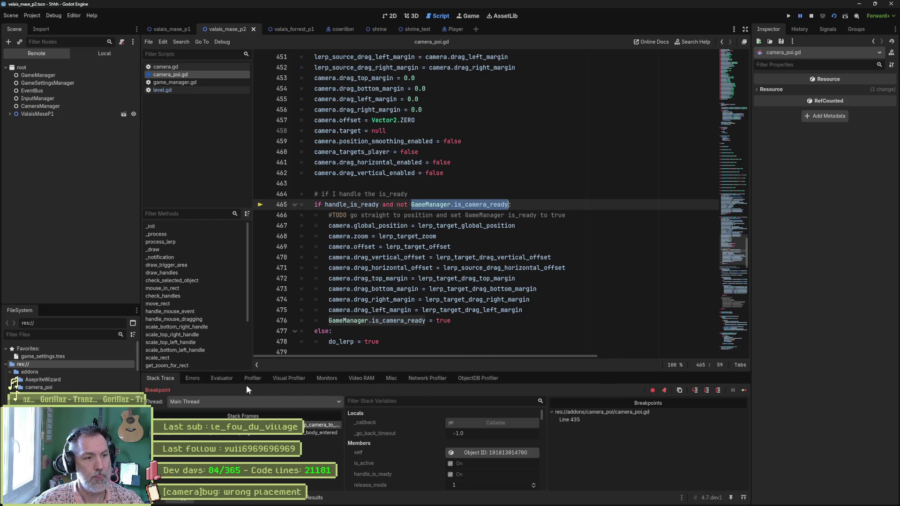
{"action": "left_click", "coordinate": [222, 378]}
{"action": "key", "text": "ctrl+v"}
{"action": "key", "text": "Return"}
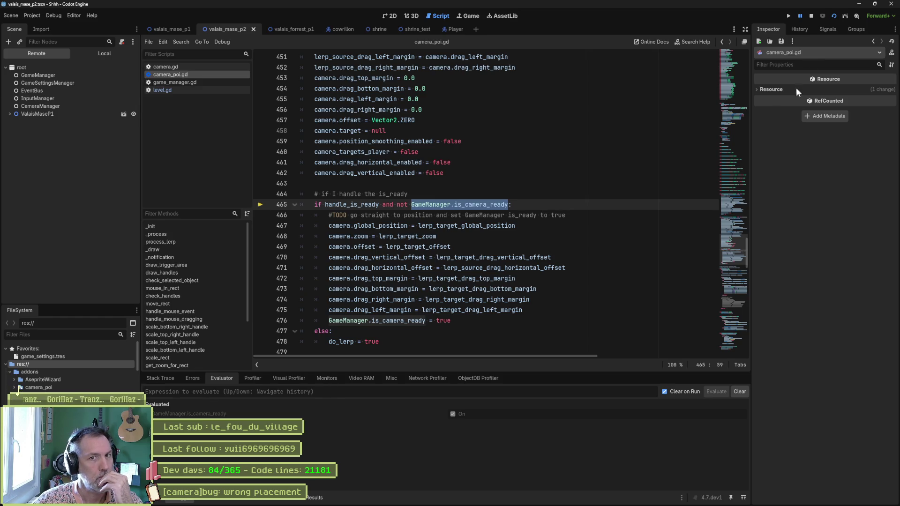
{"action": "left_click", "coordinate": [812, 16]}
{"action": "left_click", "coordinate": [428, 204]}
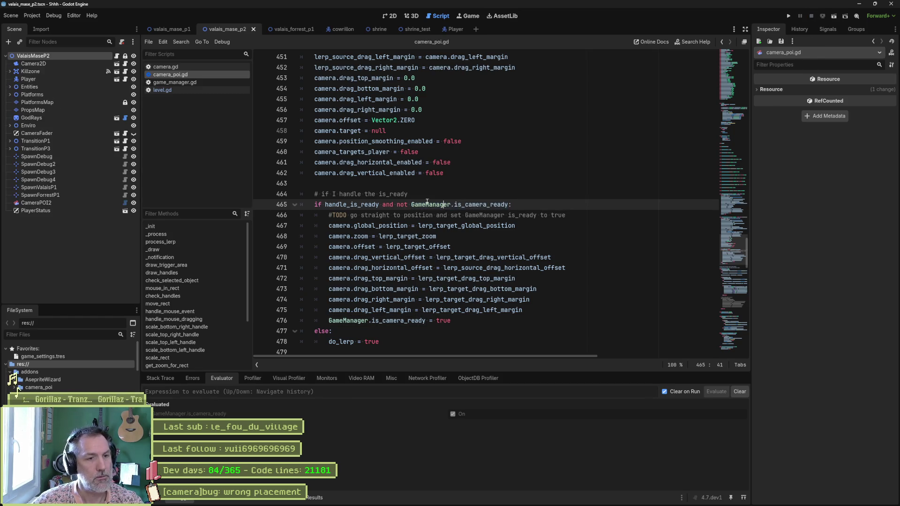
{"action": "left_click_drag", "start_coordinate": [411, 204], "coordinate": [507, 207]}
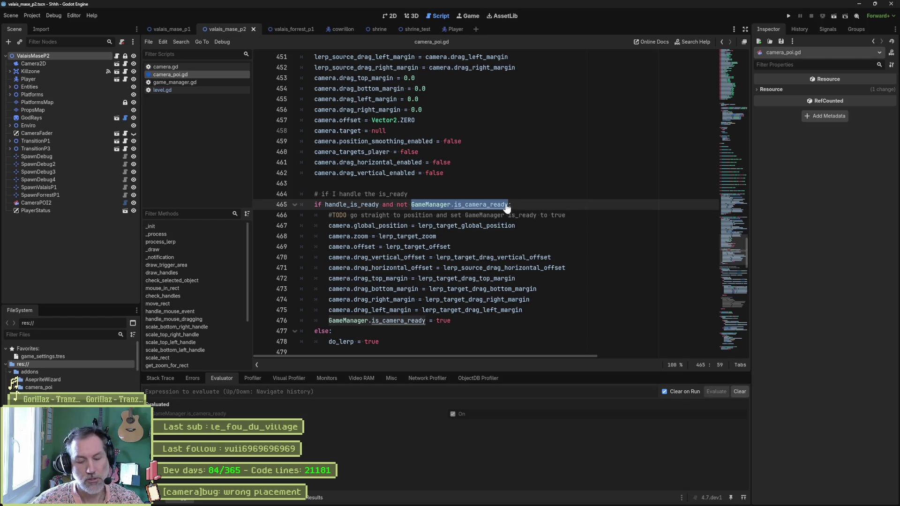
Add 'GameManager.is_camera_ready = false' to level.gd's _enter_tree after line 14, save, and rerun with F6
{"action": "left_click", "coordinate": [170, 81]}
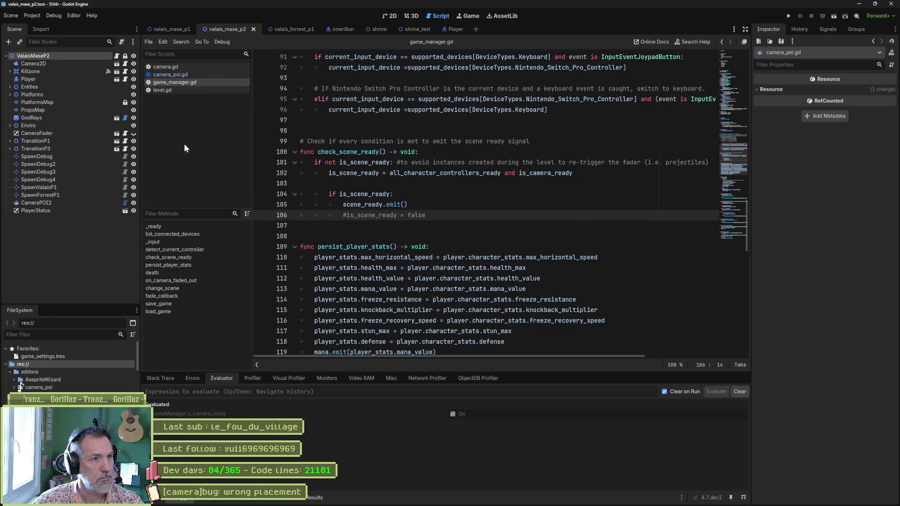
{"action": "left_click", "coordinate": [188, 91]}
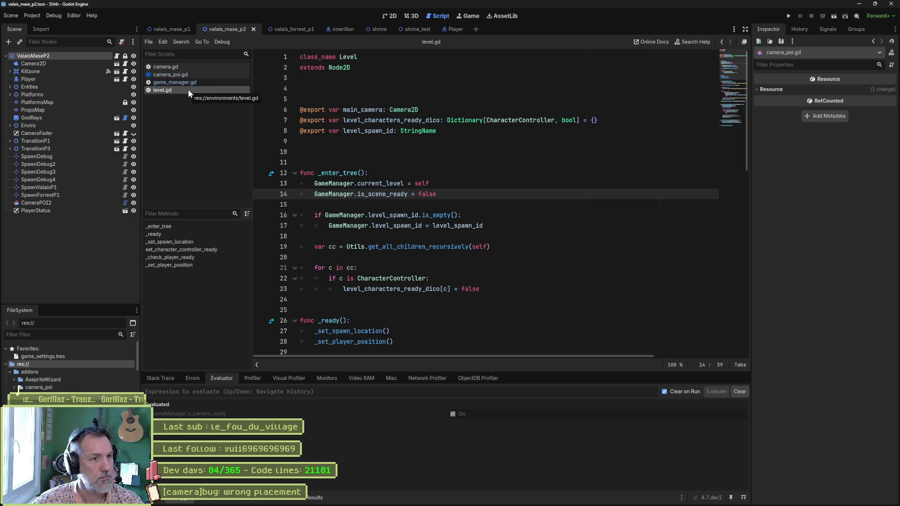
{"action": "key", "text": "Return"}
{"action": "key", "text": "ctrl+v"}
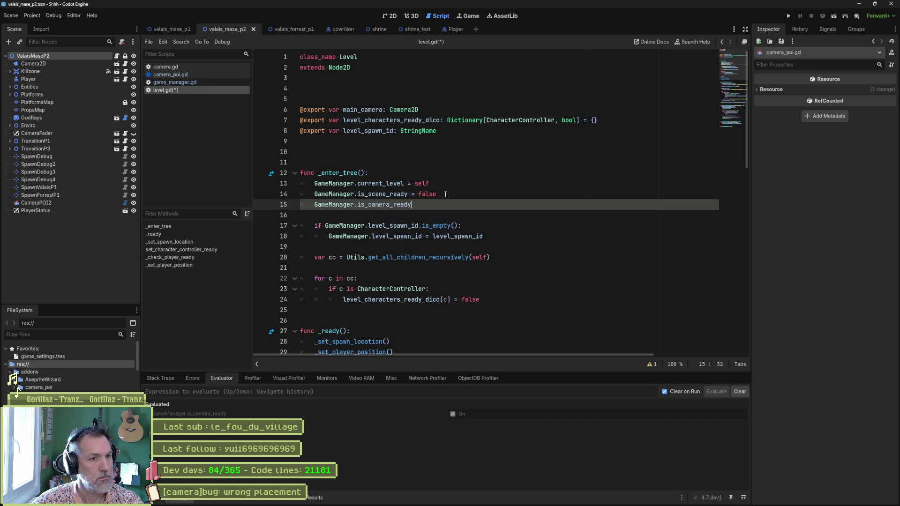
{"action": "type", "text": " = false"}
{"action": "key", "text": "ctrl+s"}
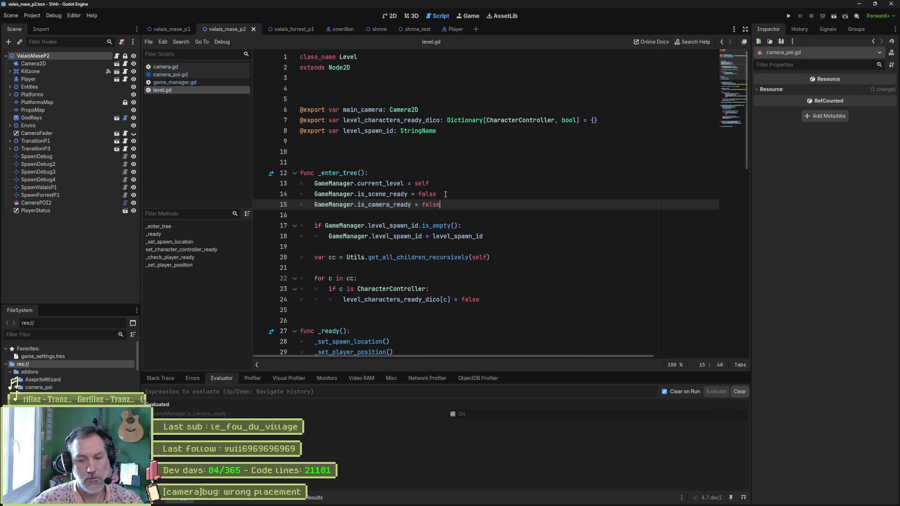
{"action": "key", "text": "F6"}
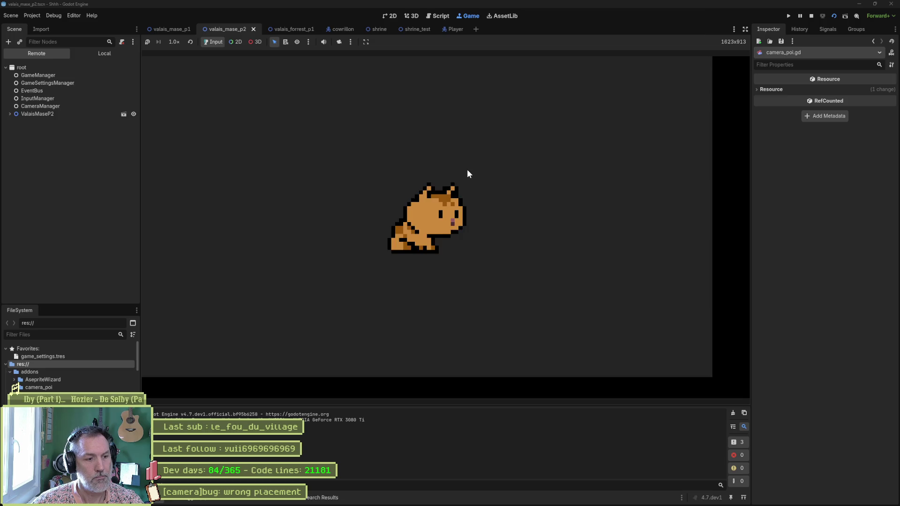
Play the cat out of its burrow, jumping and moving left through the level
{"action": "key", "text": "space"}
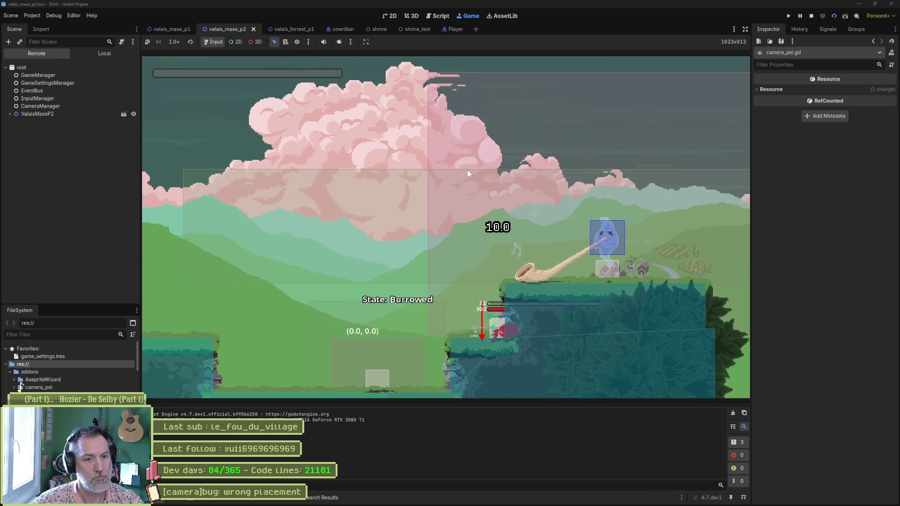
{"action": "key", "text": "Left"}
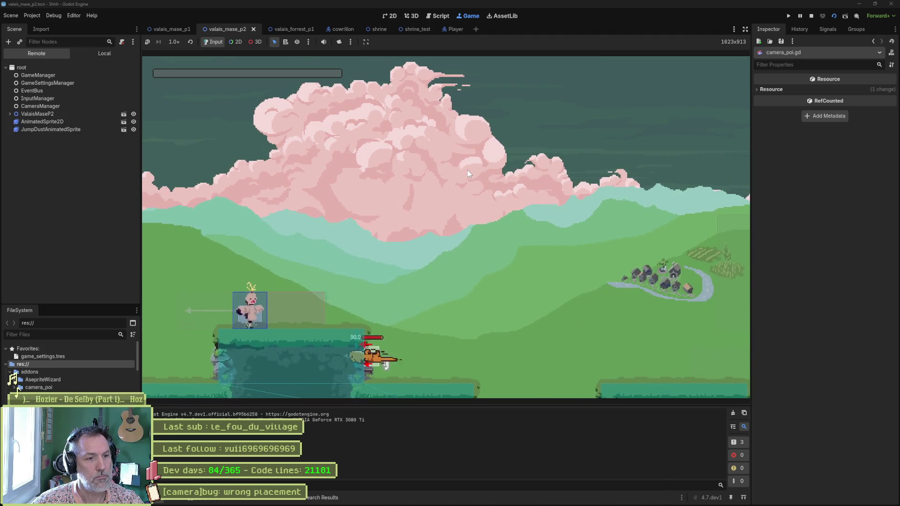
{"action": "key", "text": "space"}
{"action": "key", "text": "Left"}
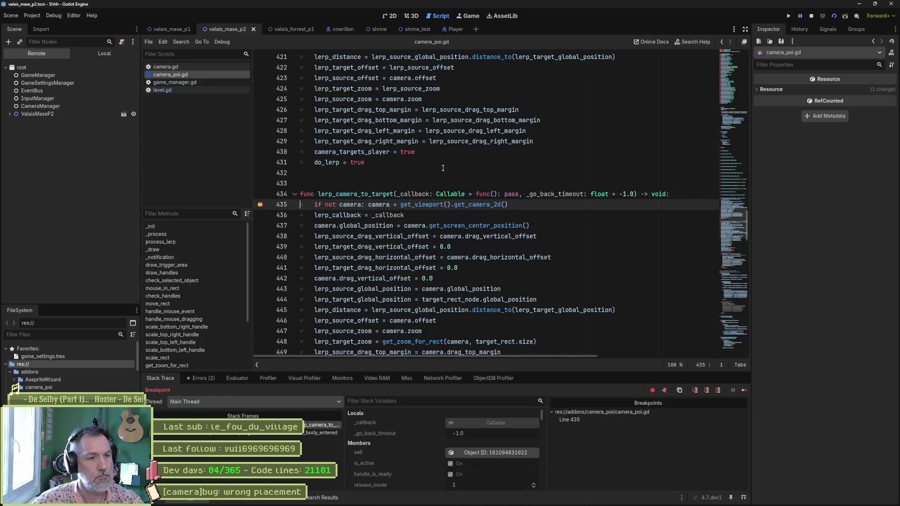
Remove the line 435 breakpoint, continue the paused game, then stop it with F8
{"action": "left_click", "coordinate": [261, 206]}
{"action": "left_click", "coordinate": [741, 391]}
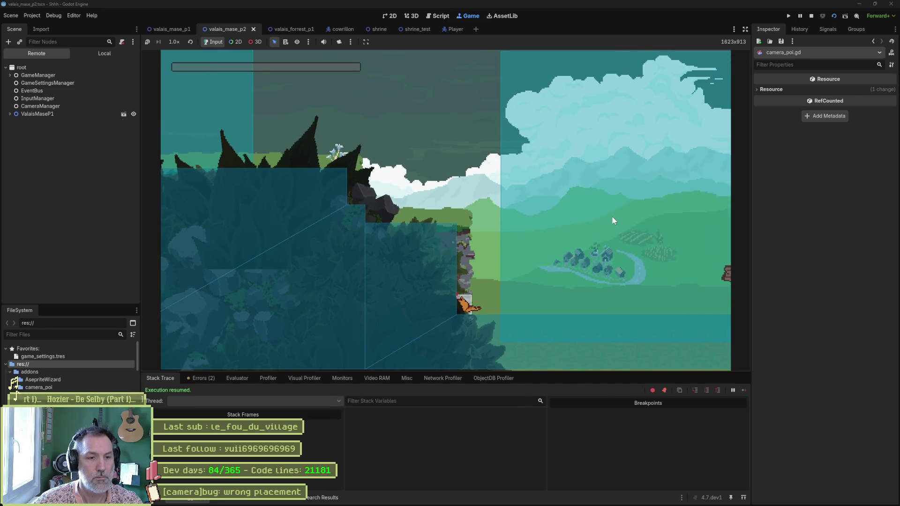
{"action": "key", "text": "F8"}
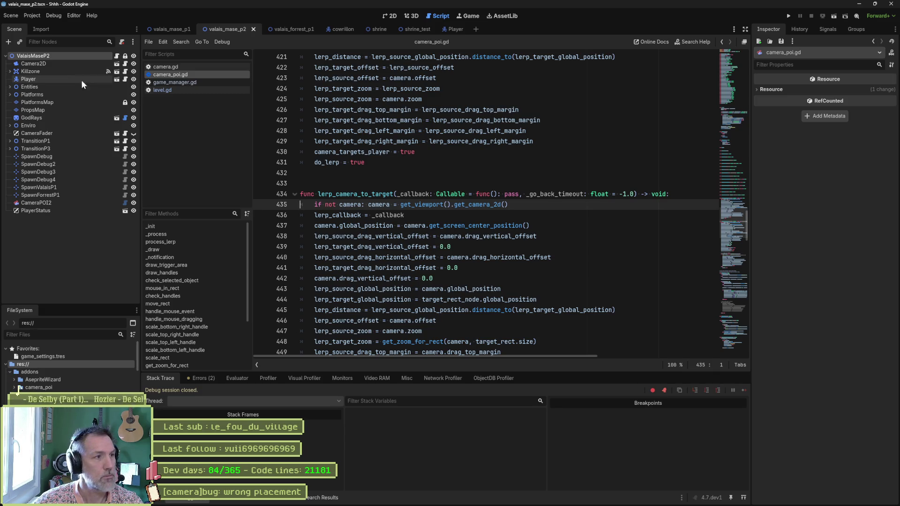
Change the ValaisMaseP2 Spawn from SpawnDebug to SpawnValaisP1 and run the scene with F6
{"action": "left_click", "coordinate": [35, 56]}
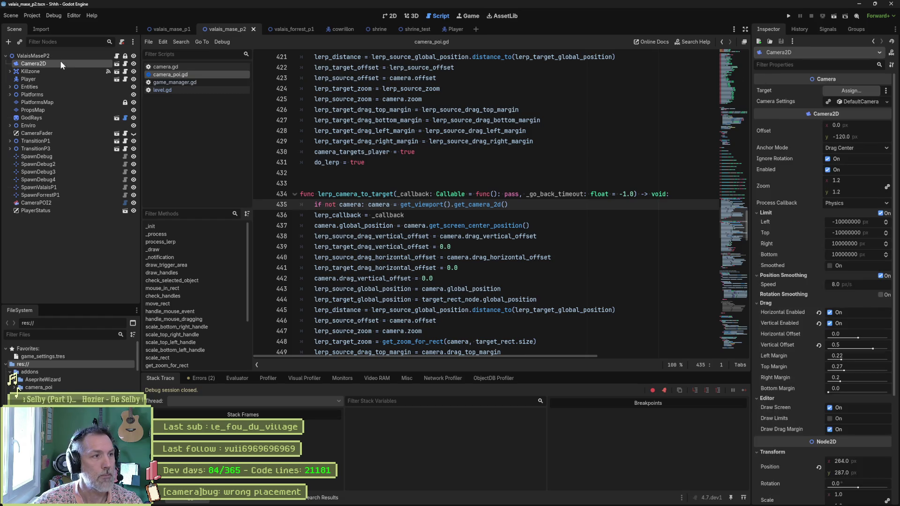
{"action": "left_click", "coordinate": [783, 113]}
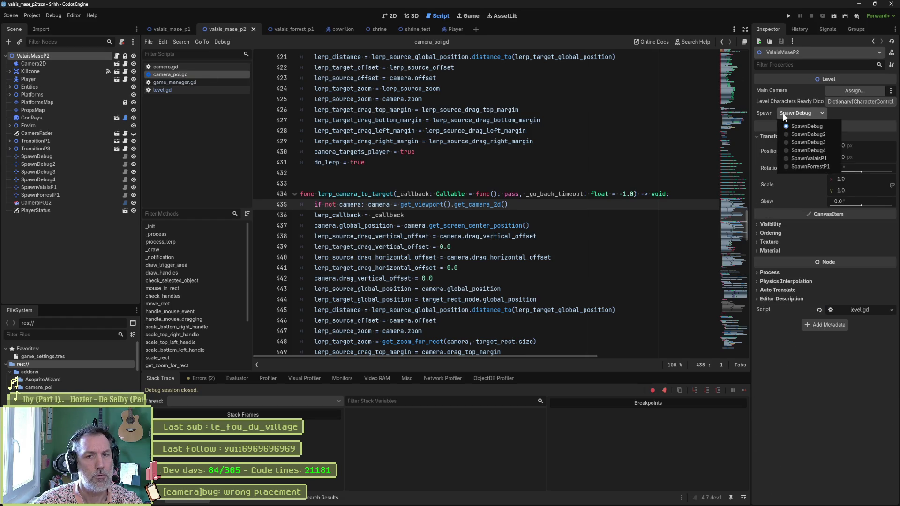
{"action": "left_click", "coordinate": [810, 158]}
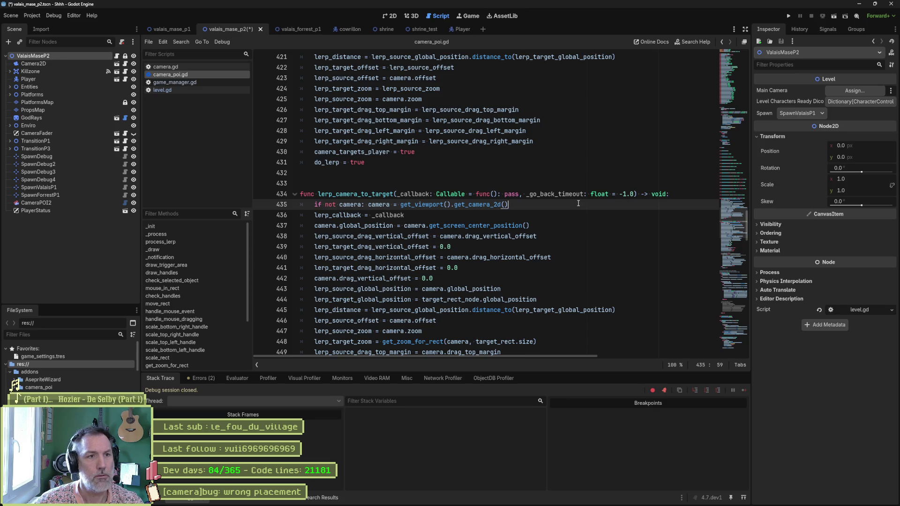
{"action": "key", "text": "F6"}
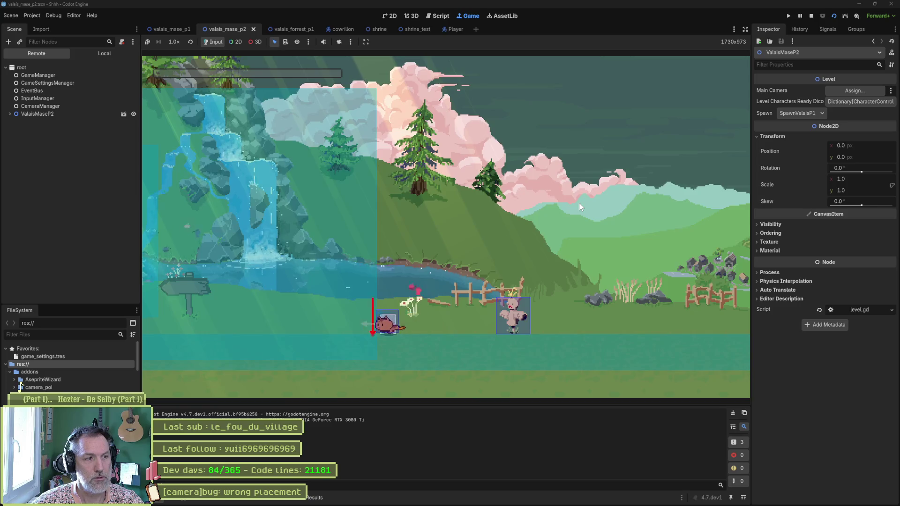
Walk and jump the cat left into ValaisMaseP1, past the barn toward the pine
{"action": "key", "text": "Left"}
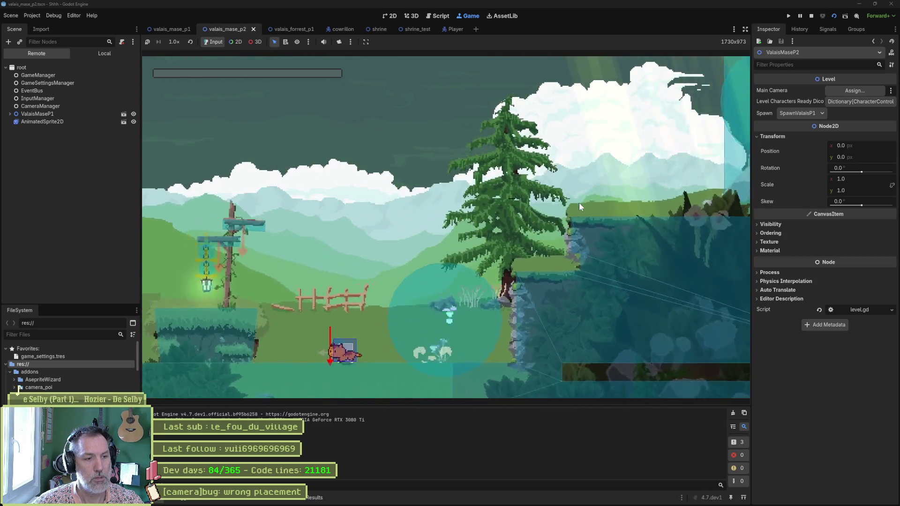
{"action": "key", "text": "Left"}
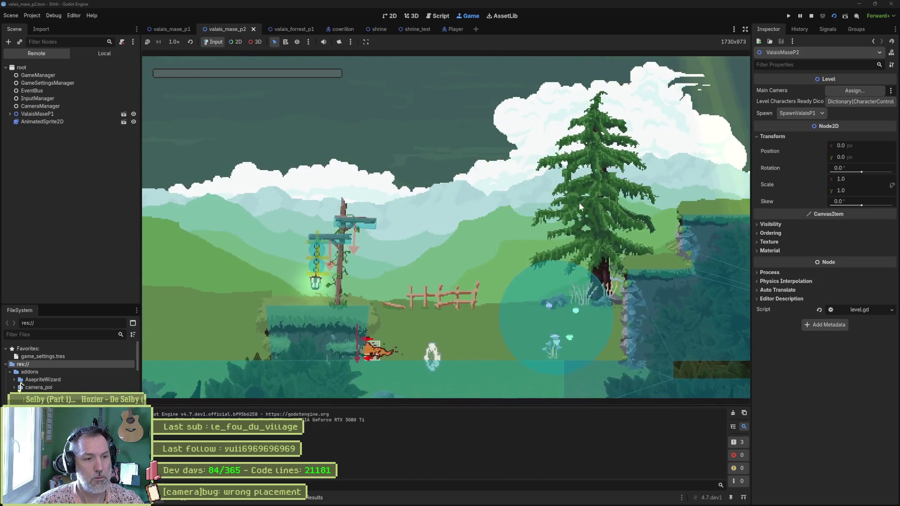
{"action": "key", "text": "space"}
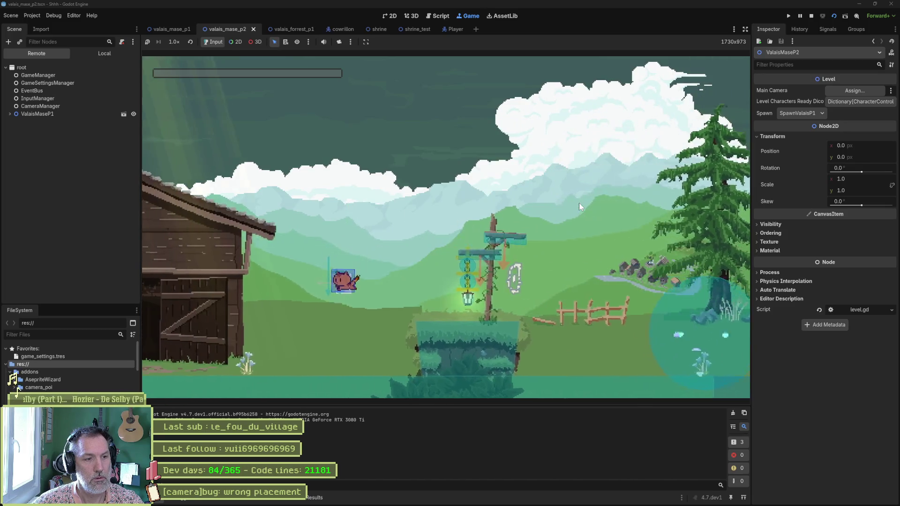
{"action": "key", "text": "Left"}
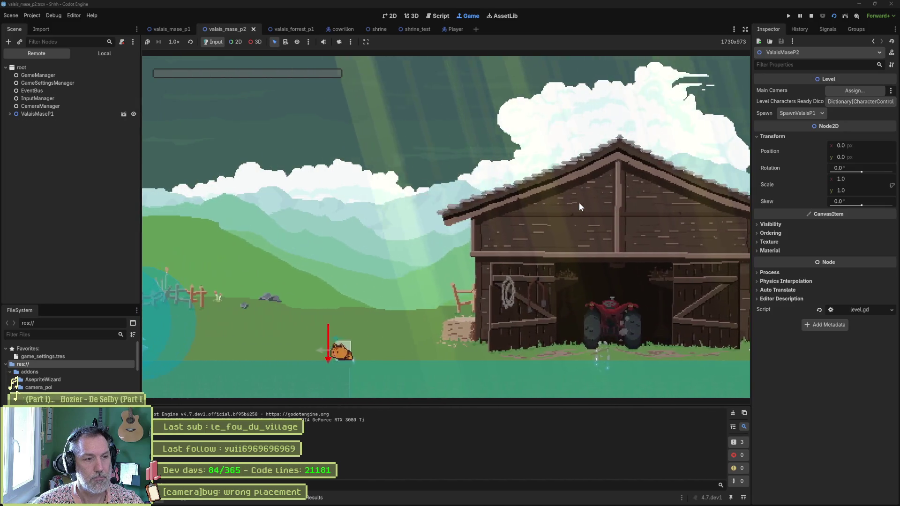
{"action": "key", "text": "Left"}
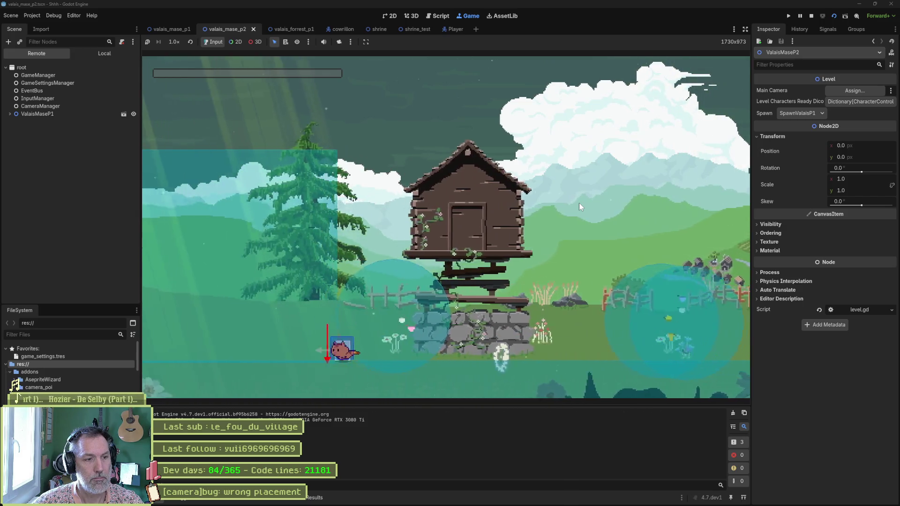
{"action": "key", "text": "Left"}
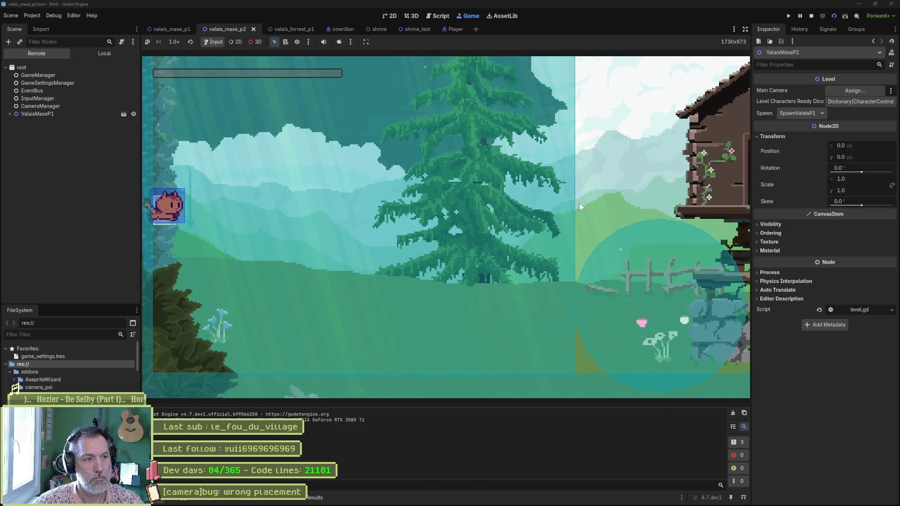
Walk and jump the cat back right past the barn and cliff into ValaisMaseP2's transition
{"action": "key", "text": "Right"}
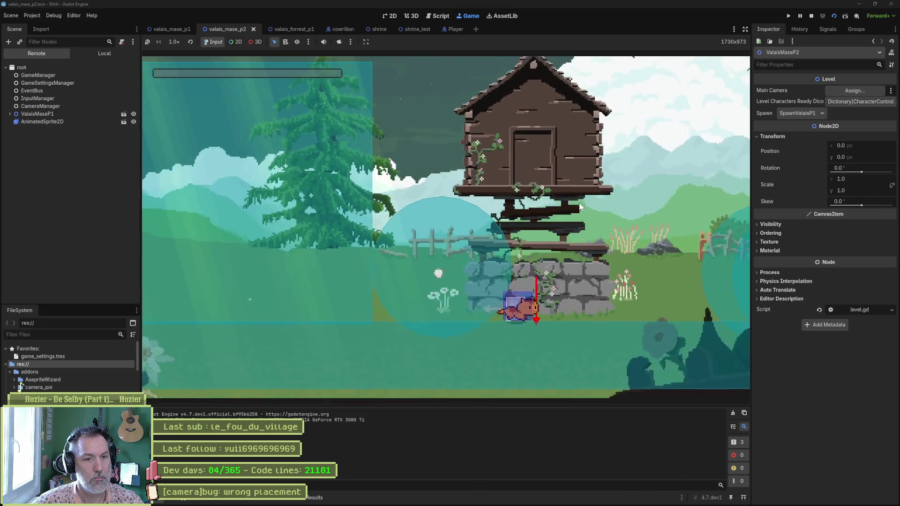
{"action": "key", "text": "Right"}
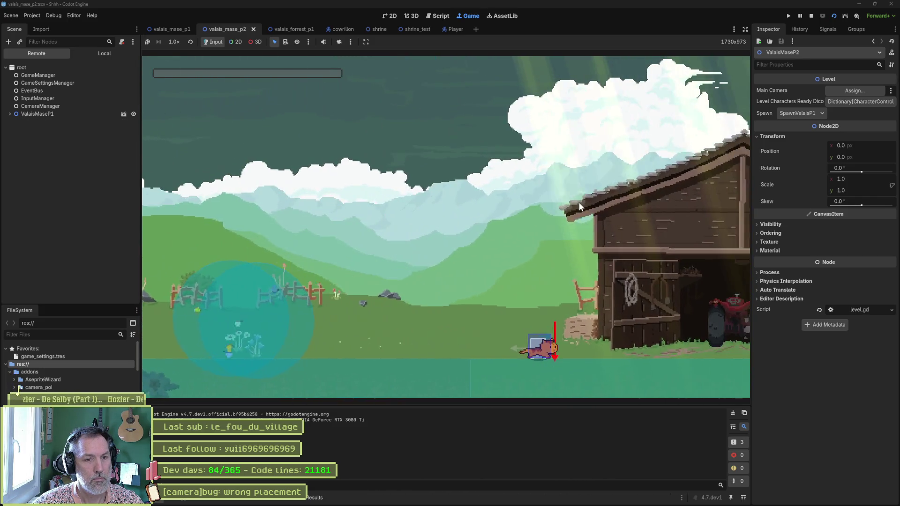
{"action": "key", "text": "Right"}
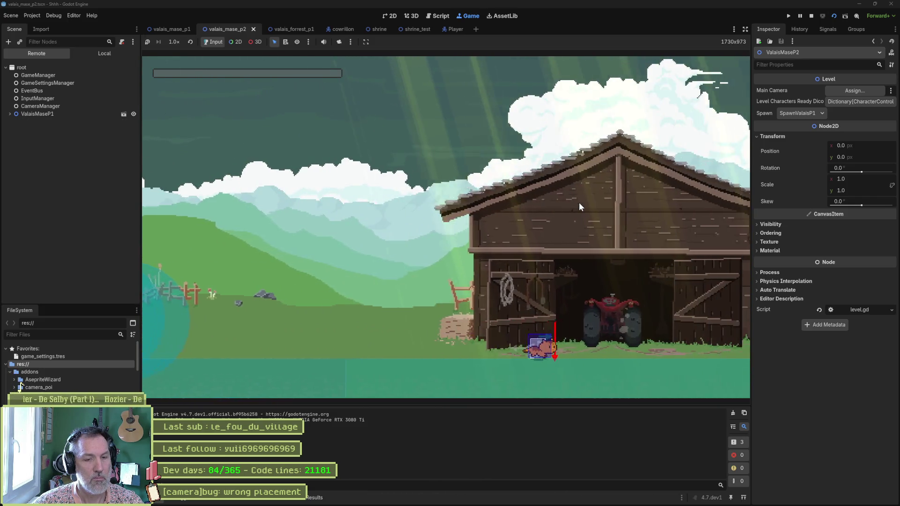
{"action": "key", "text": "space"}
{"action": "key", "text": "Right"}
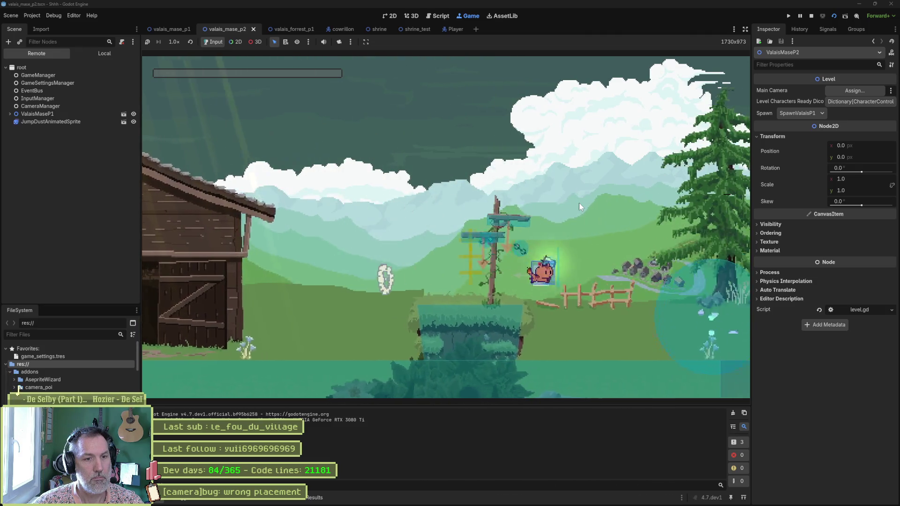
{"action": "key", "text": "space"}
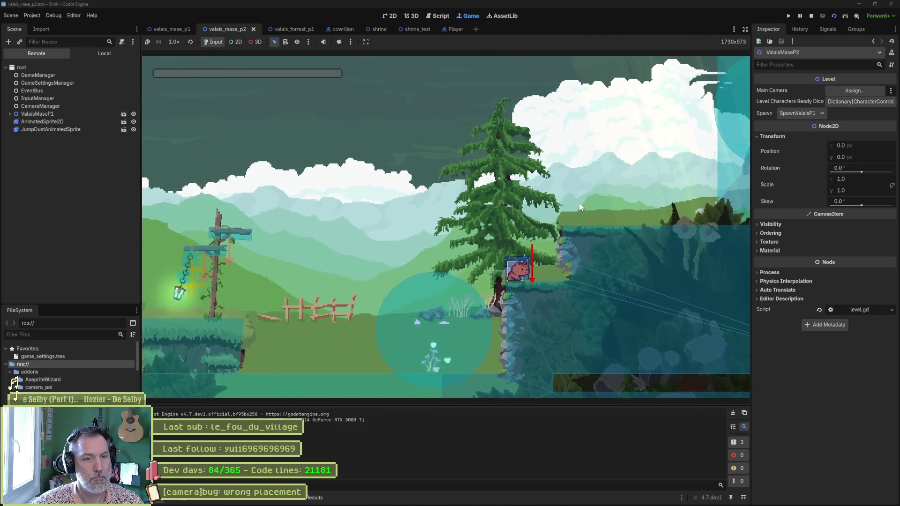
{"action": "key", "text": "Right"}
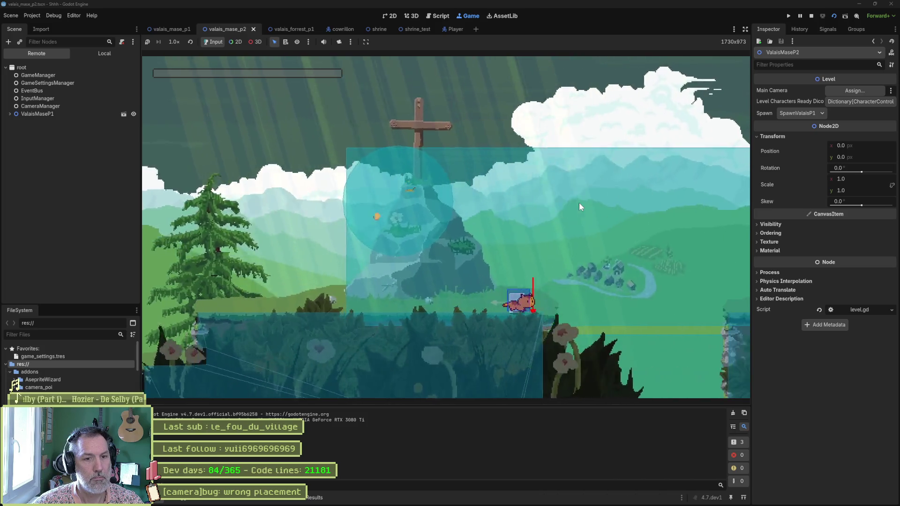
{"action": "key", "text": "Right"}
{"action": "key", "text": "space"}
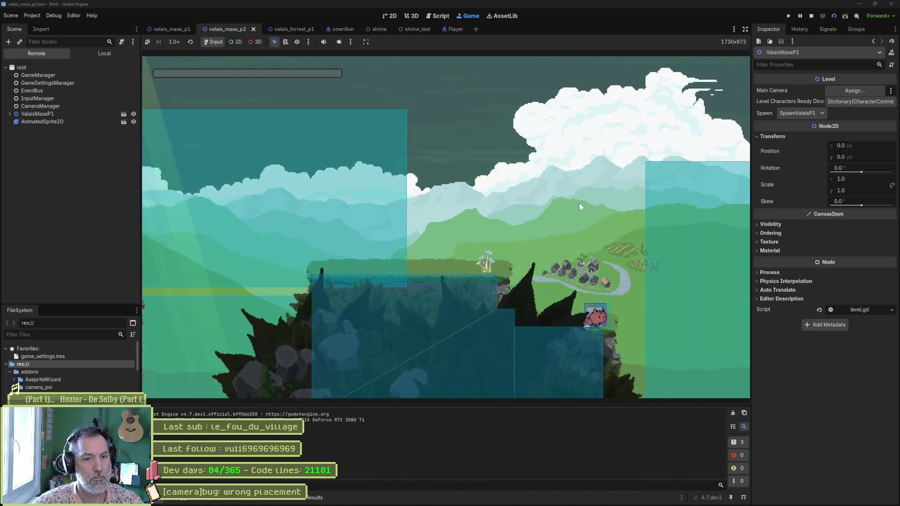
{"action": "key", "text": "Right"}
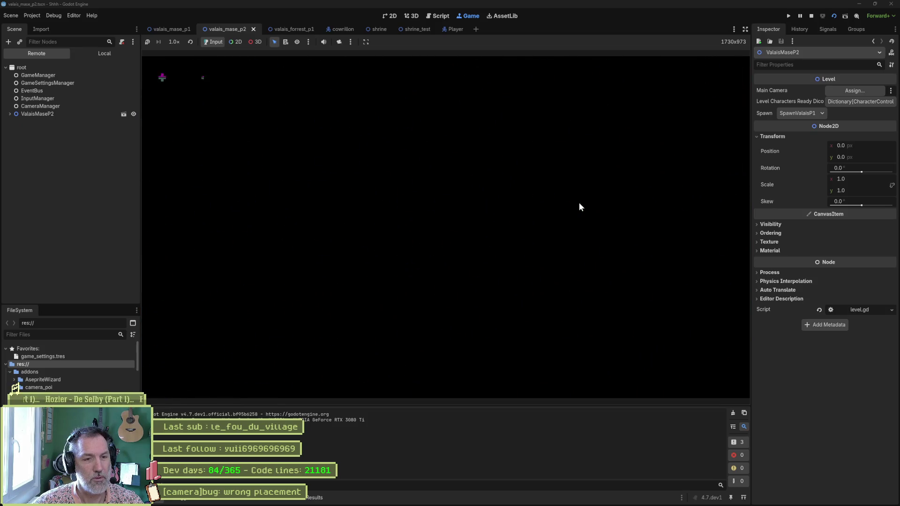
{"action": "key", "text": "Right"}
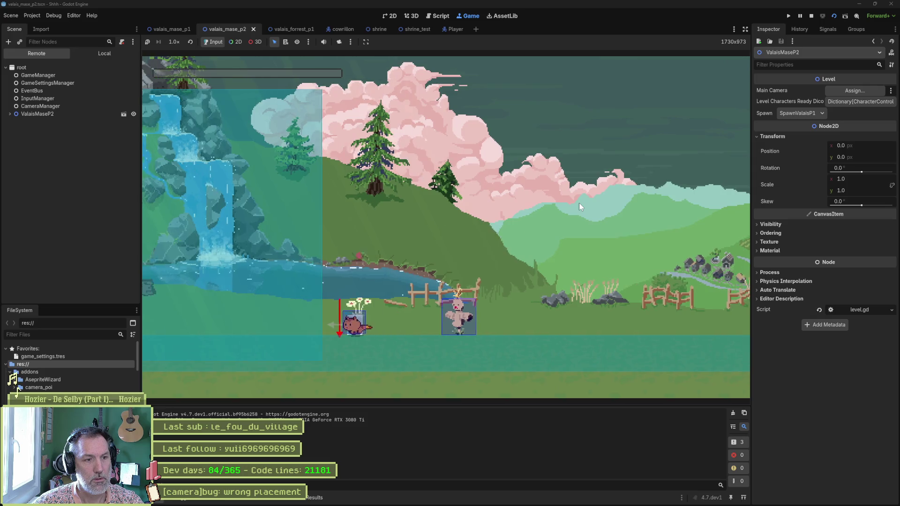
{"action": "key", "text": "Left"}
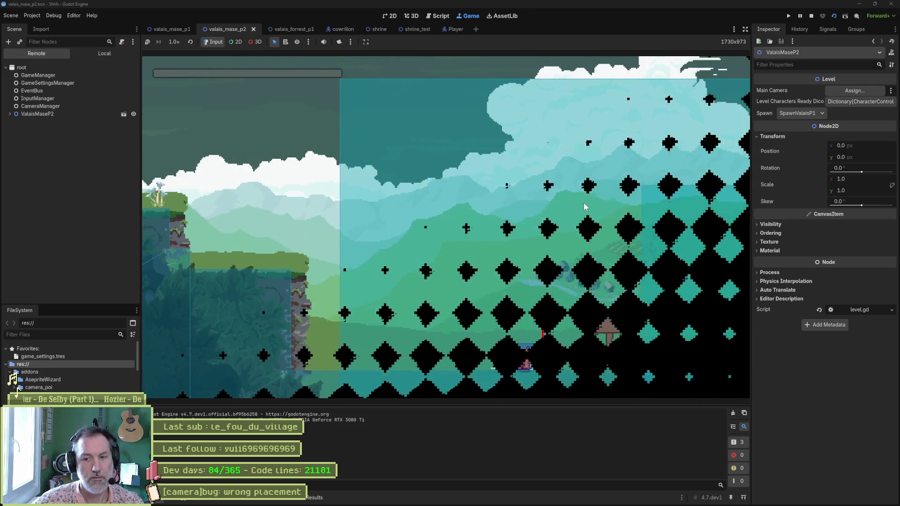
Confirm the live GameManager shows Is Camera Ready on, via the Remote tree, then stop the game
{"action": "left_click", "coordinate": [60, 108]}
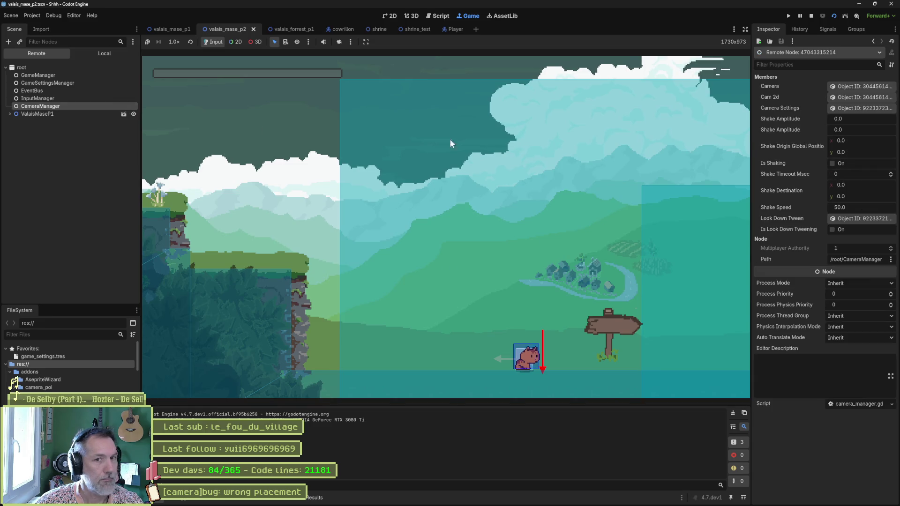
{"action": "left_click", "coordinate": [38, 75]}
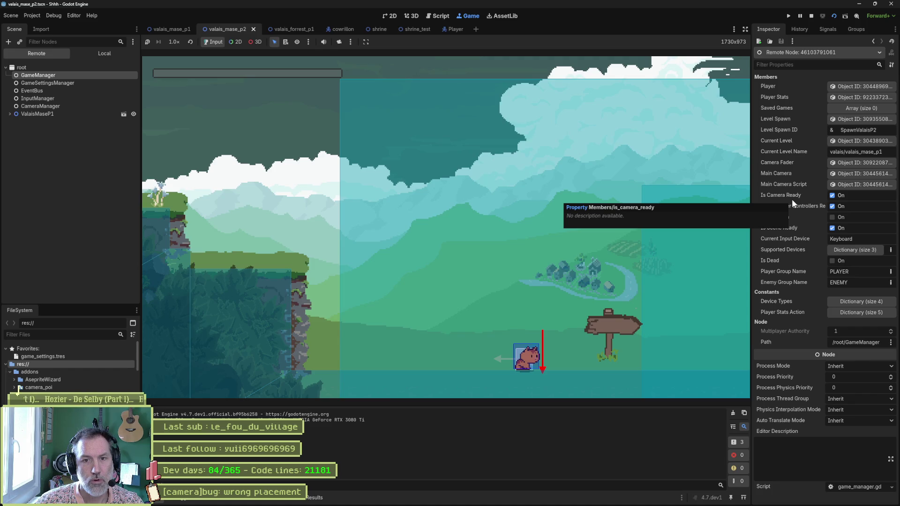
{"action": "key", "text": "F8"}
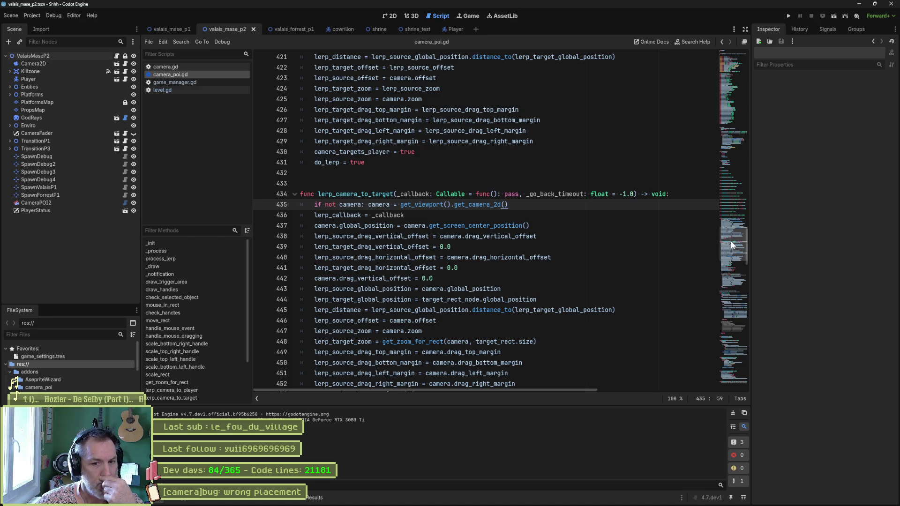
Scroll camera_poi.gd to the handle_is_ready branch and highlight every is_camera_ready use from line 476
{"action": "left_click", "coordinate": [54, 16]}
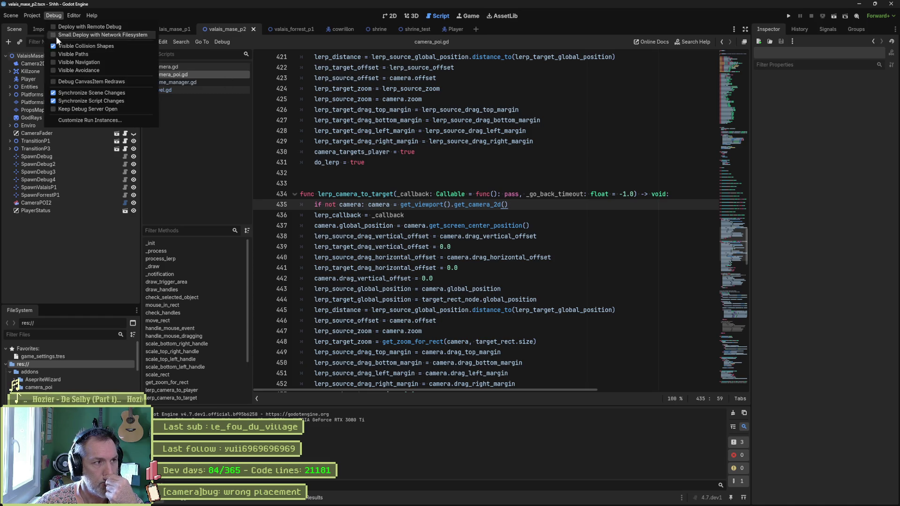
{"action": "left_click", "coordinate": [481, 172]}
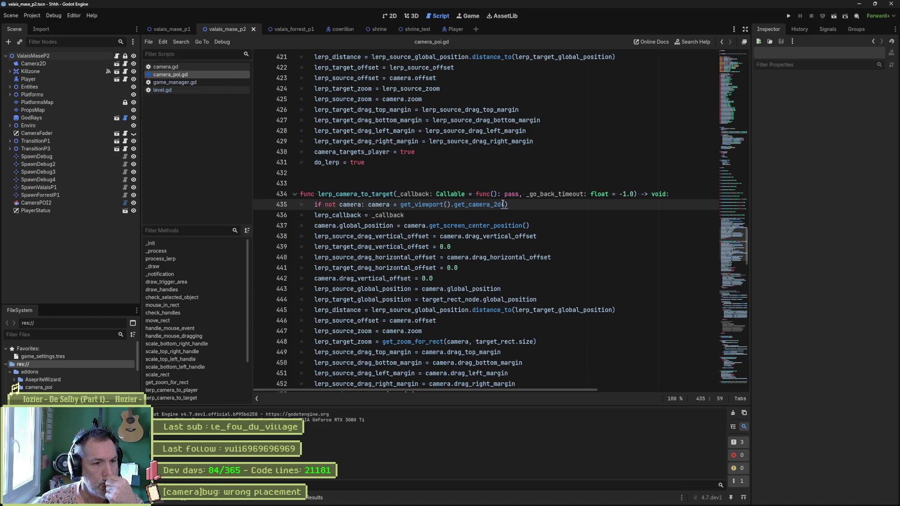
{"action": "scroll", "coordinate": [503, 204], "scroll_direction": "down", "scroll_amount": 9}
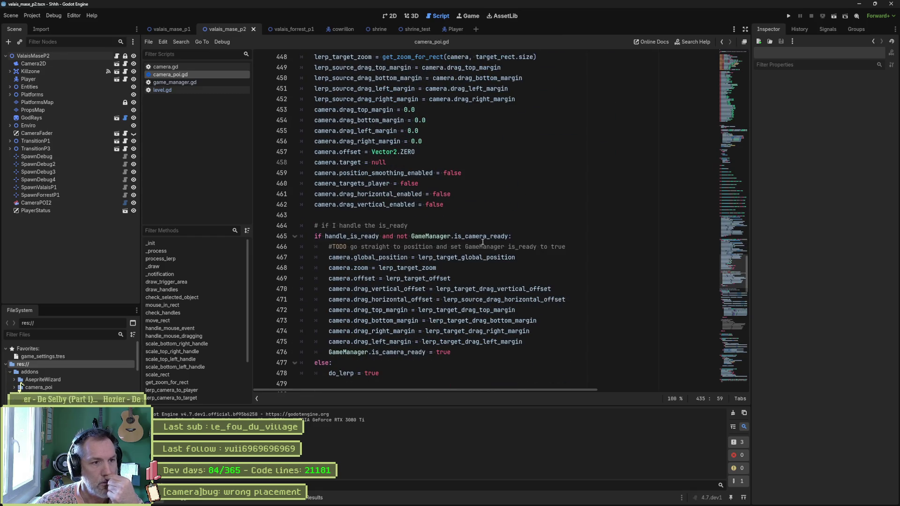
{"action": "mouse_move", "coordinate": [483, 240]}
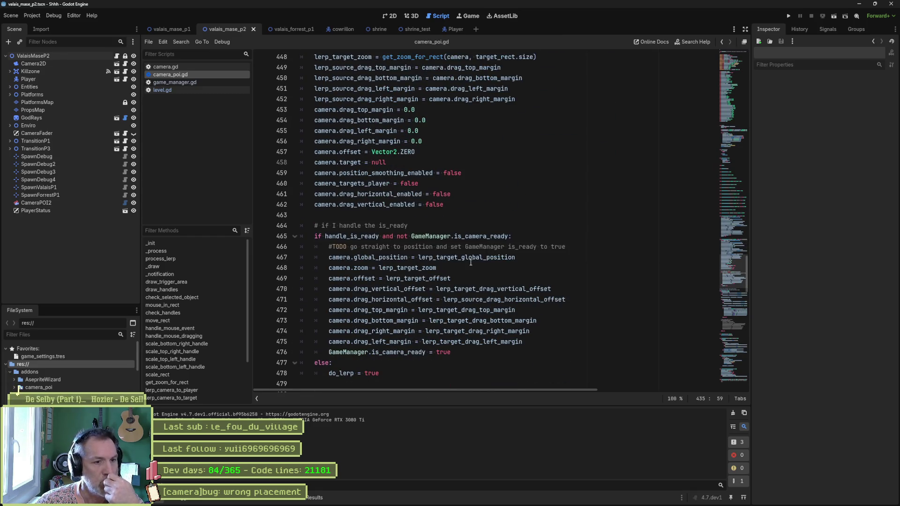
{"action": "double_click", "coordinate": [406, 354]}
{"action": "mouse_move", "coordinate": [539, 295]}
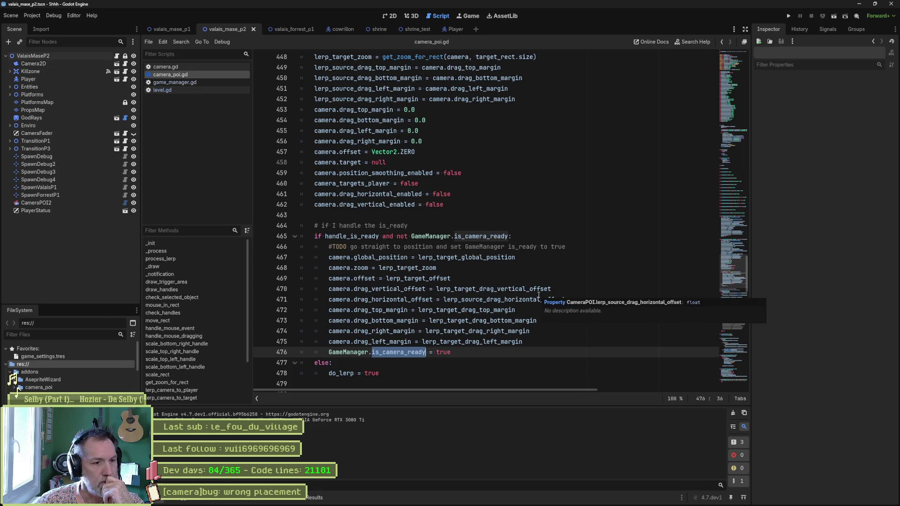
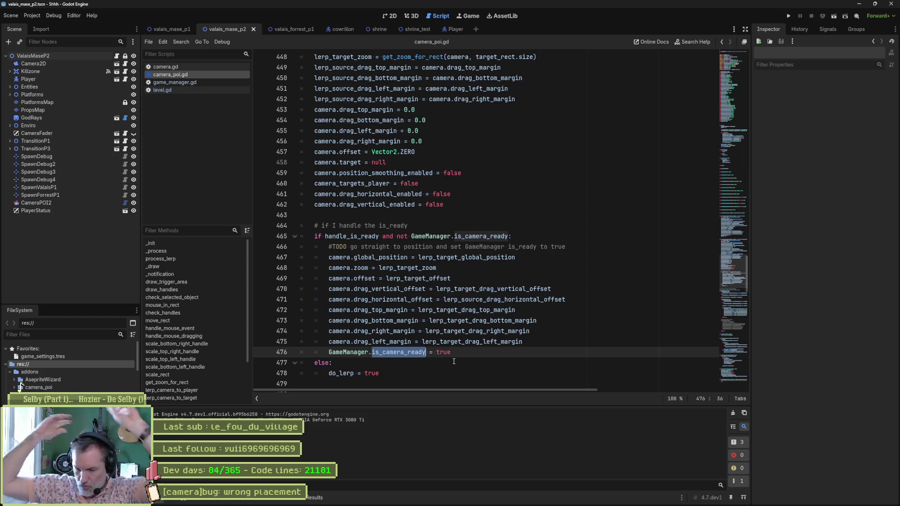
Delete the #TODO line and the '# if I handle the is_ready' comment from camera_poi.gd, saving along the way
{"action": "left_click", "coordinate": [402, 257]}
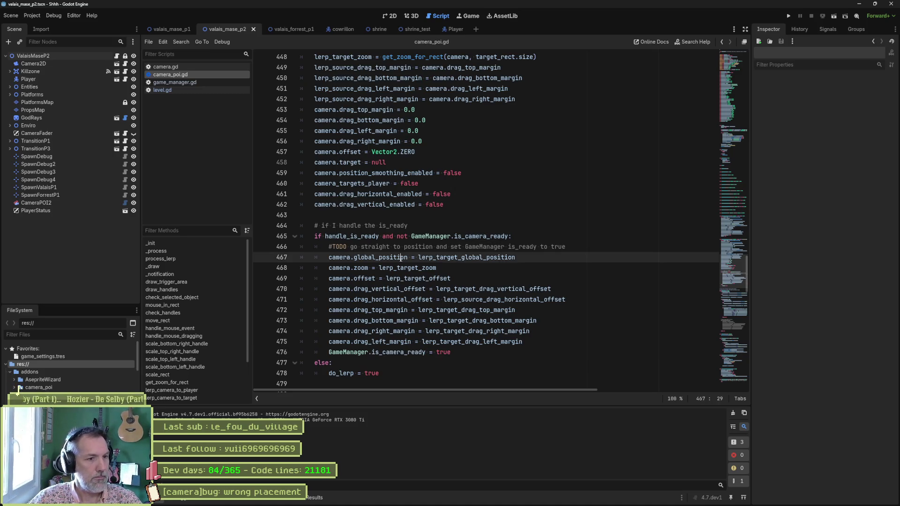
{"action": "key", "text": "Up"}
{"action": "key", "text": "ctrl+shift+k"}
{"action": "key", "text": "ctrl+s"}
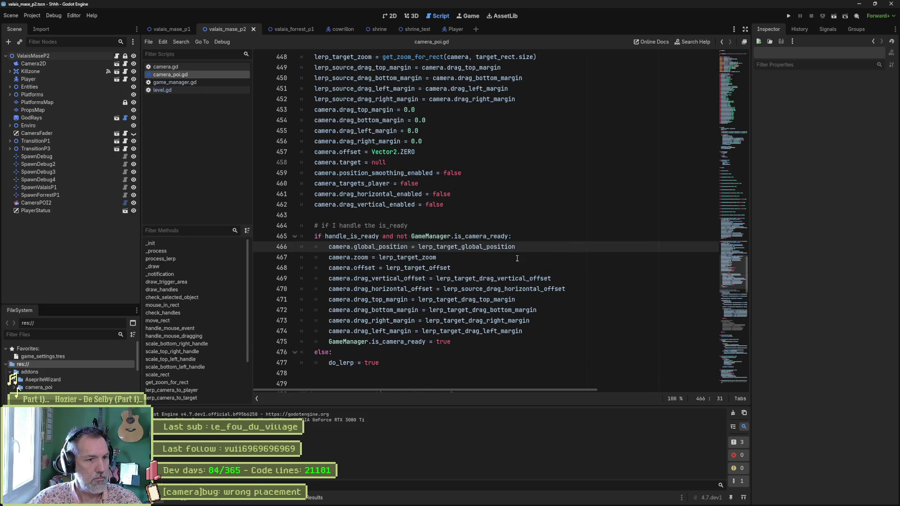
{"action": "left_click", "coordinate": [435, 225]}
{"action": "key", "text": "ctrl+shift+k"}
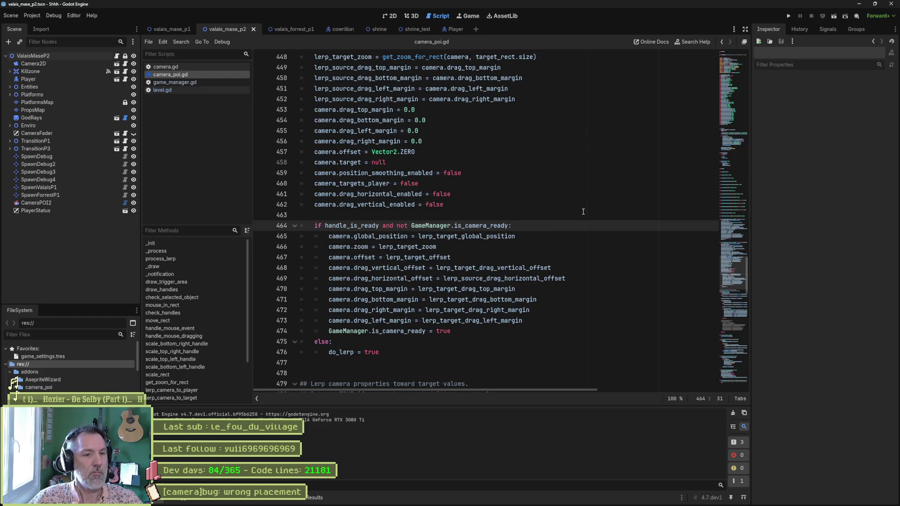
{"action": "left_click", "coordinate": [557, 216]}
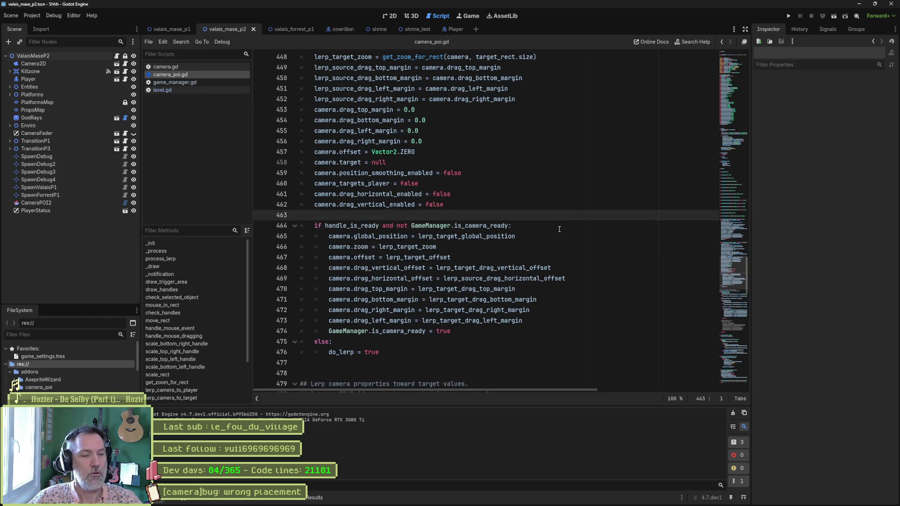
Above the is_camera_ready check, comment that a camera POI triggered during fade out signals readiness, then save
{"action": "key", "text": "Return"}
{"action": "type", "text": "#"}
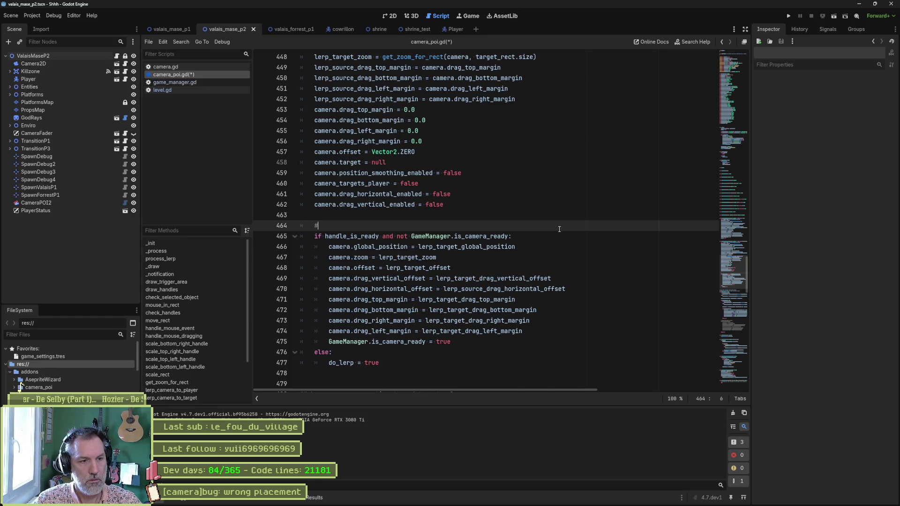
{"action": "type", "text": " when a camera POI "}
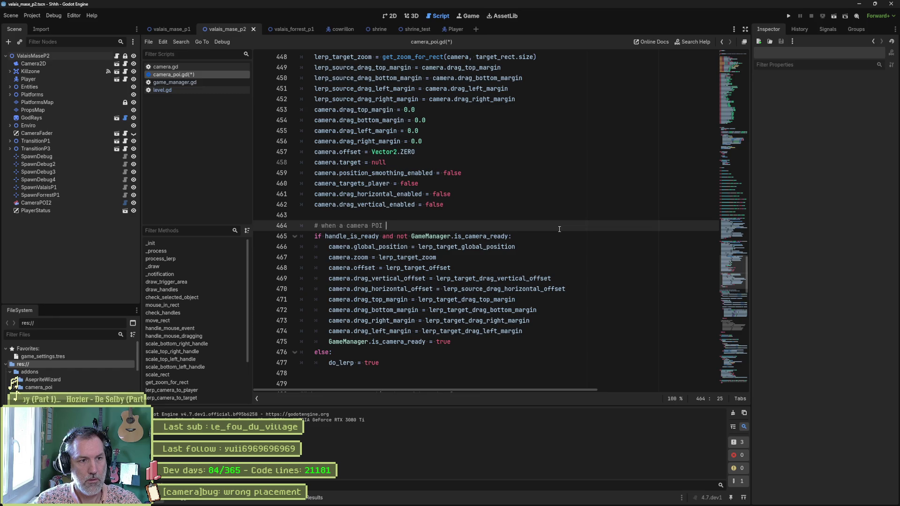
{"action": "type", "text": "triggers while in fade o"}
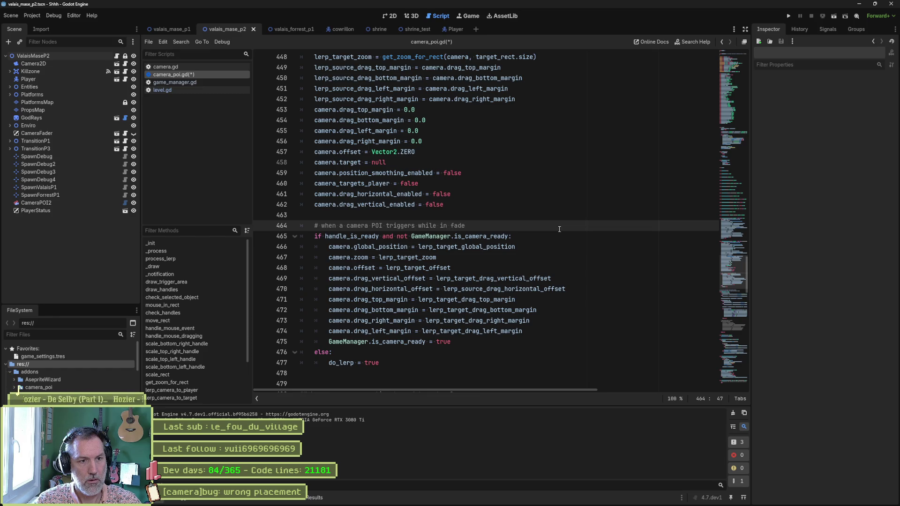
{"action": "type", "text": "ut"}
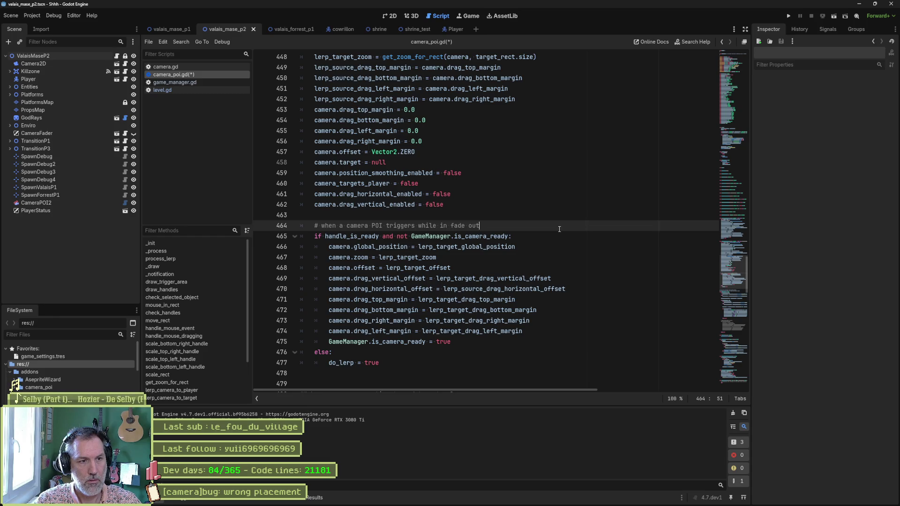
{"action": "type", "text": ", takes the responsability"}
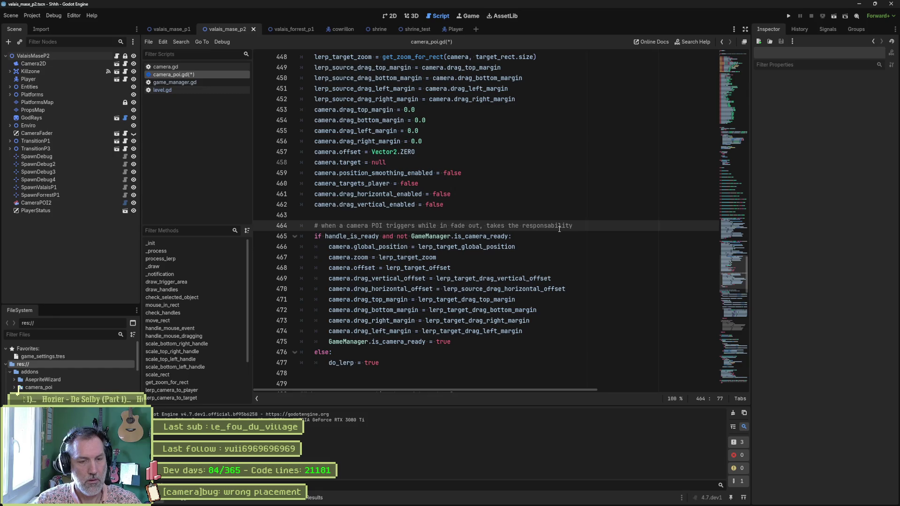
{"action": "type", "text": " to tell w"}
{"action": "type", "text": "hen"}
{"action": "type", "text": "reay"}
{"action": "type", "text": "y"}
{"action": "key", "text": "ctrl+s"}
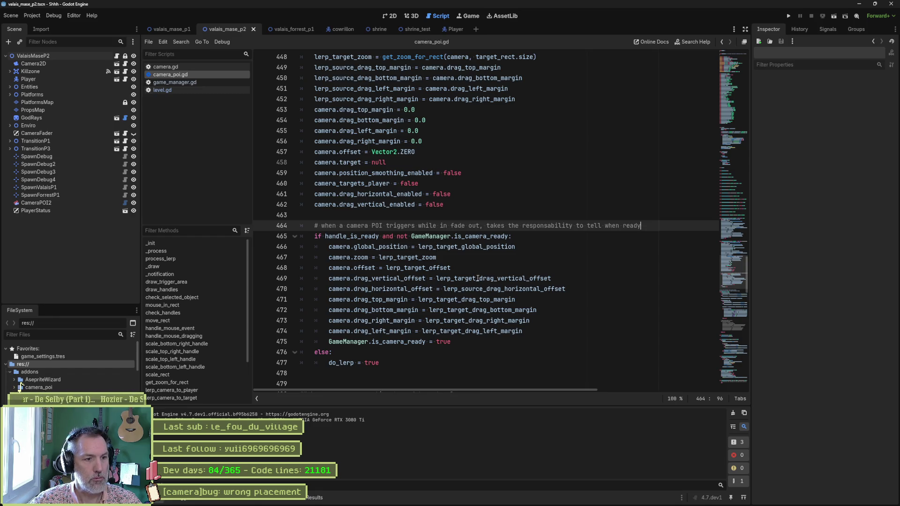
Scroll down camera_poi.gd to review the end of the lerp function
{"action": "scroll", "coordinate": [478, 278], "scroll_direction": "down", "scroll_amount": 3}
{"action": "scroll", "coordinate": [483, 276], "scroll_direction": "down", "scroll_amount": 3}
{"action": "scroll", "coordinate": [485, 276], "scroll_direction": "down", "scroll_amount": 5}
{"action": "scroll", "coordinate": [495, 281], "scroll_direction": "down", "scroll_amount": 2}
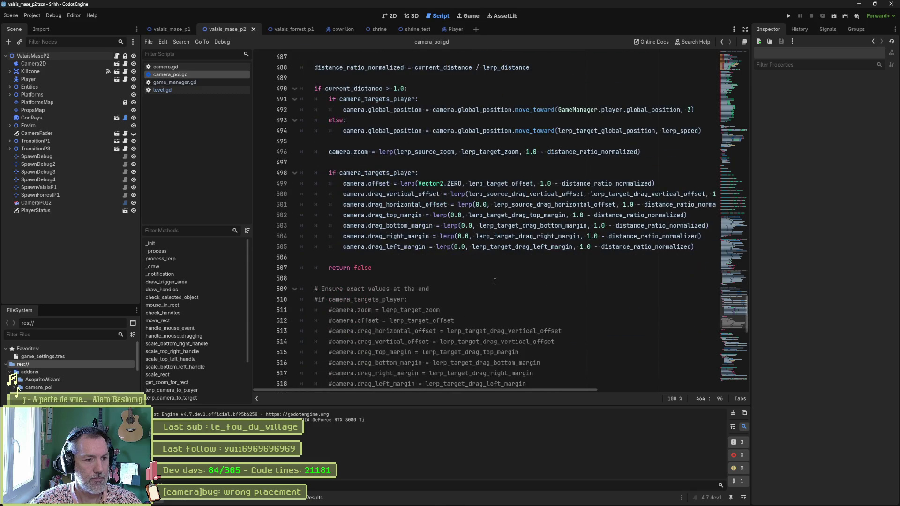
{"action": "scroll", "coordinate": [496, 279], "scroll_direction": "down", "scroll_amount": 2}
{"action": "left_click_drag", "start_coordinate": [548, 320], "coordinate": [556, 192]}
{"action": "left_click", "coordinate": [551, 204]}
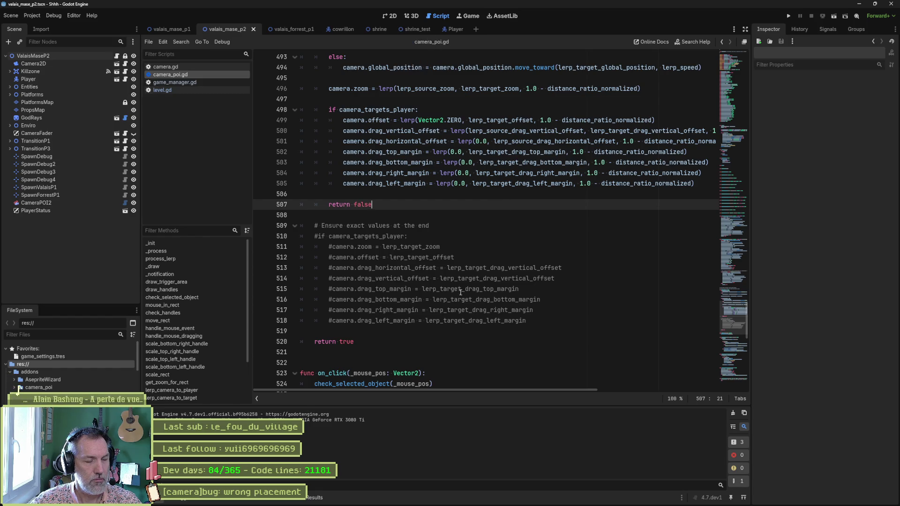
Run the project with F5 to playtest the camera fix
{"action": "left_click", "coordinate": [487, 226]}
{"action": "key", "text": "F5"}
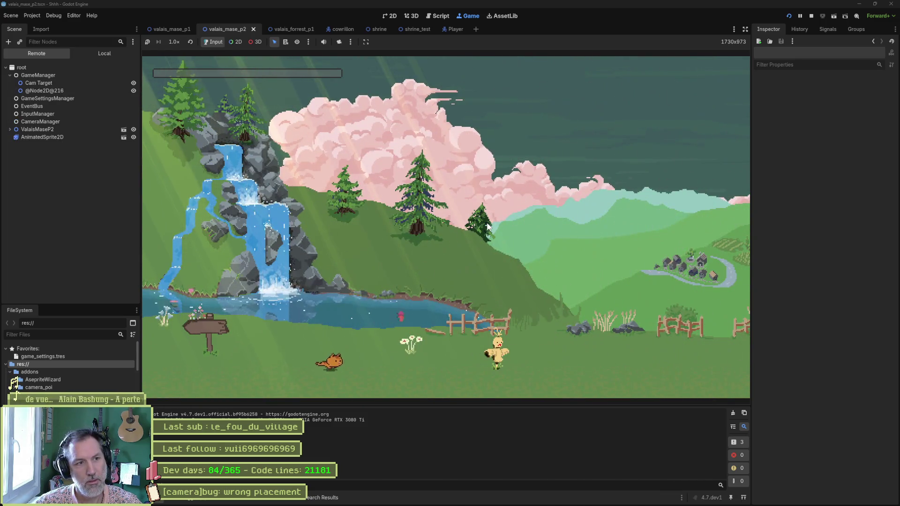
{"action": "key", "text": "Right"}
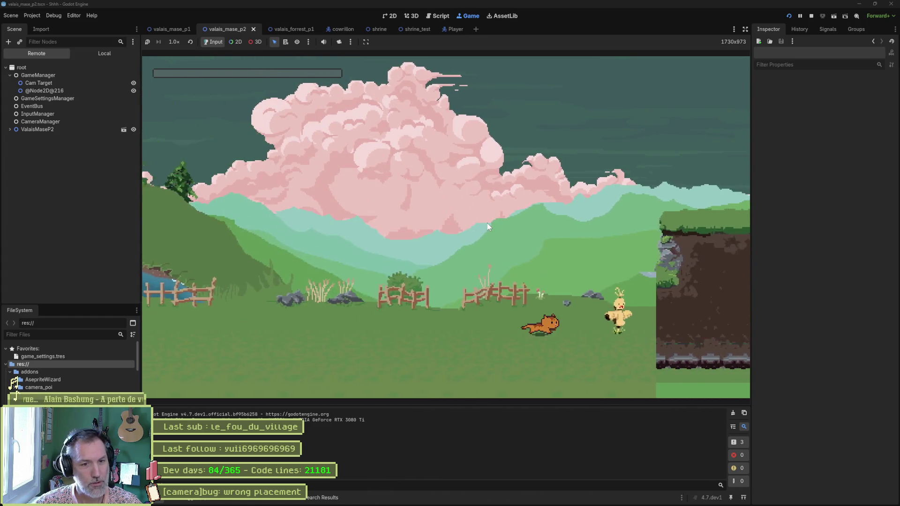
{"action": "key", "text": "space"}
{"action": "key", "text": "space"}
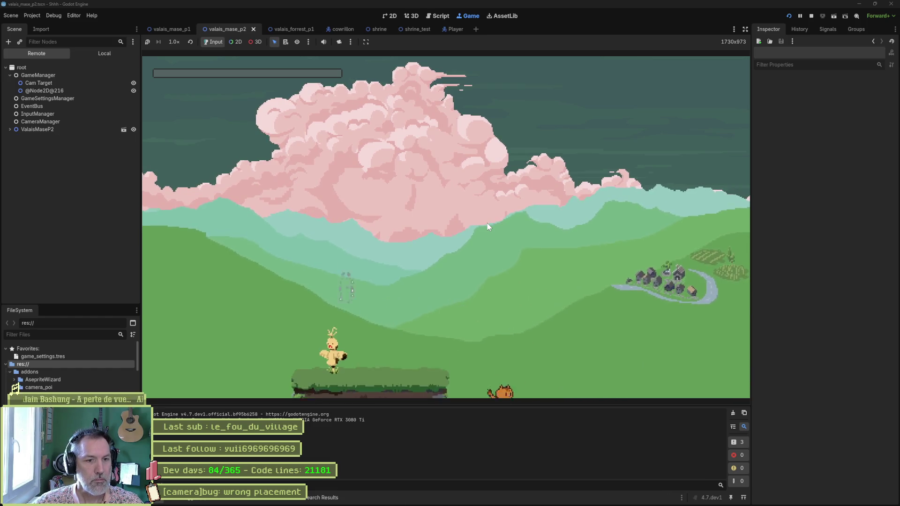
{"action": "key", "text": "space"}
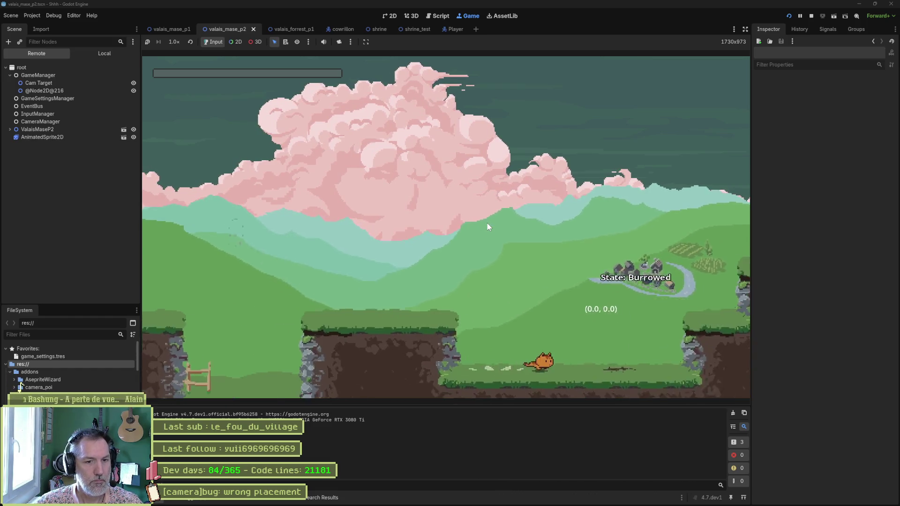
{"action": "key", "text": "space"}
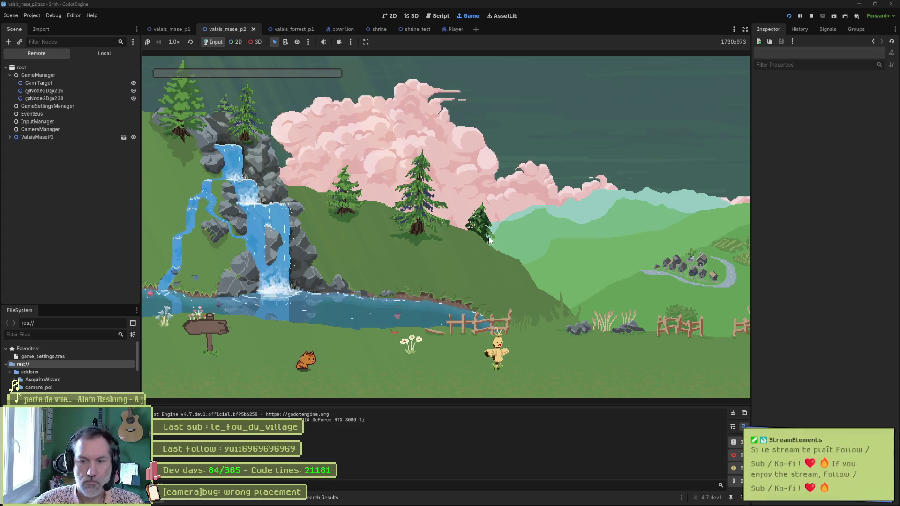
{"action": "left_click", "coordinate": [46, 84]}
{"action": "left_click", "coordinate": [52, 91]}
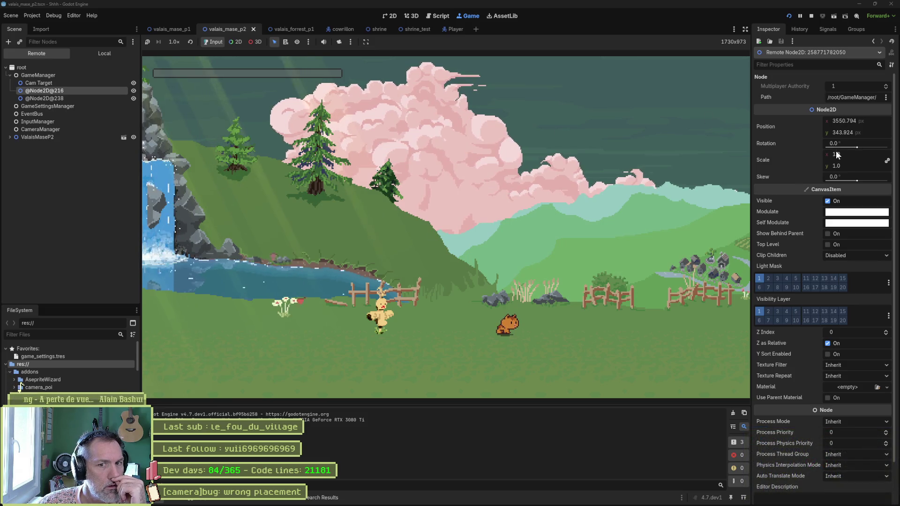
Move the cat around the bell-hung bull skull in the forest level, then stop the game with F8
{"action": "mouse_move", "coordinate": [813, 270]}
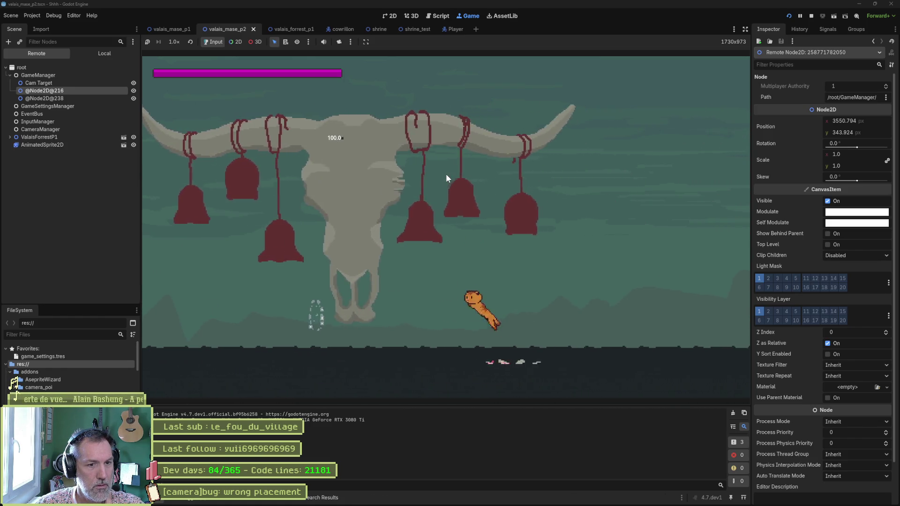
{"action": "key", "text": "Left"}
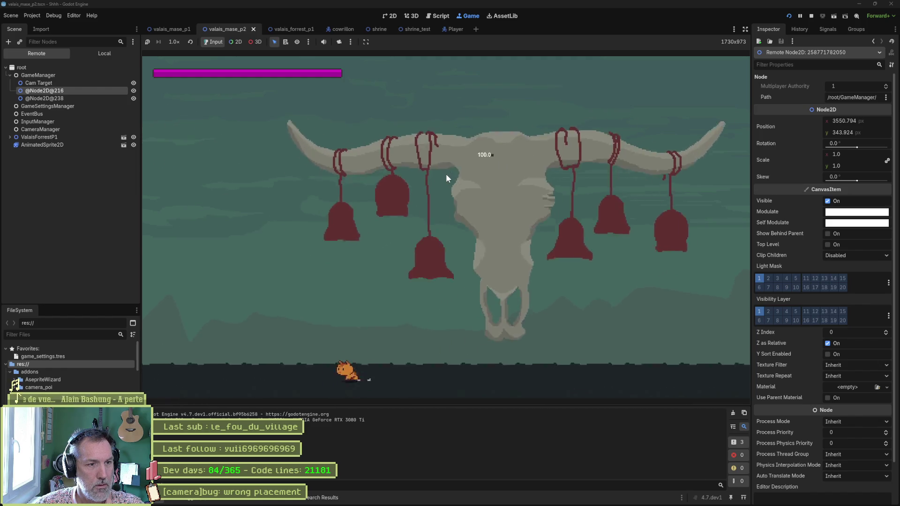
{"action": "key", "text": "Right"}
{"action": "key", "text": "space"}
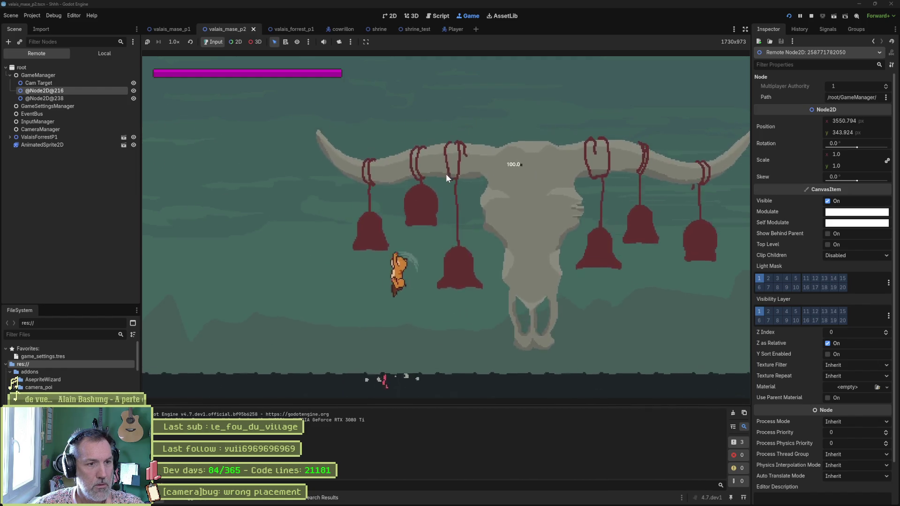
{"action": "key", "text": "space"}
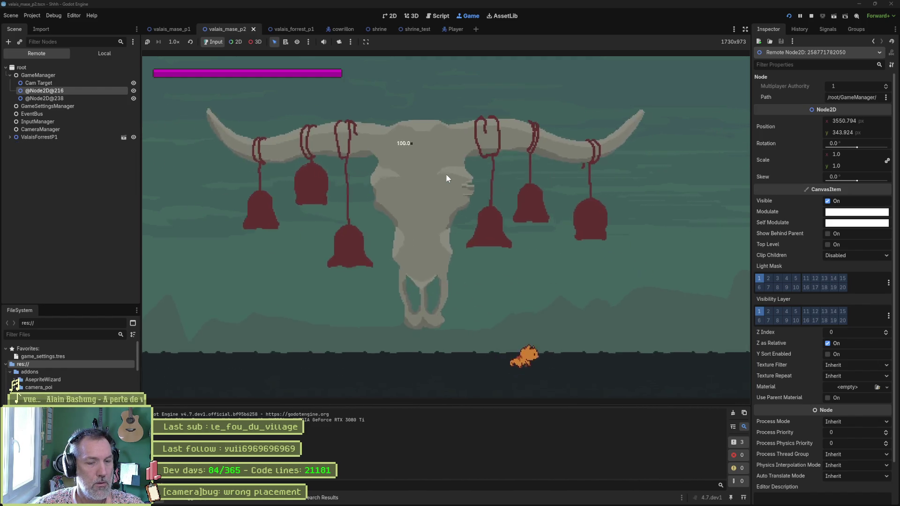
{"action": "key", "text": "F8"}
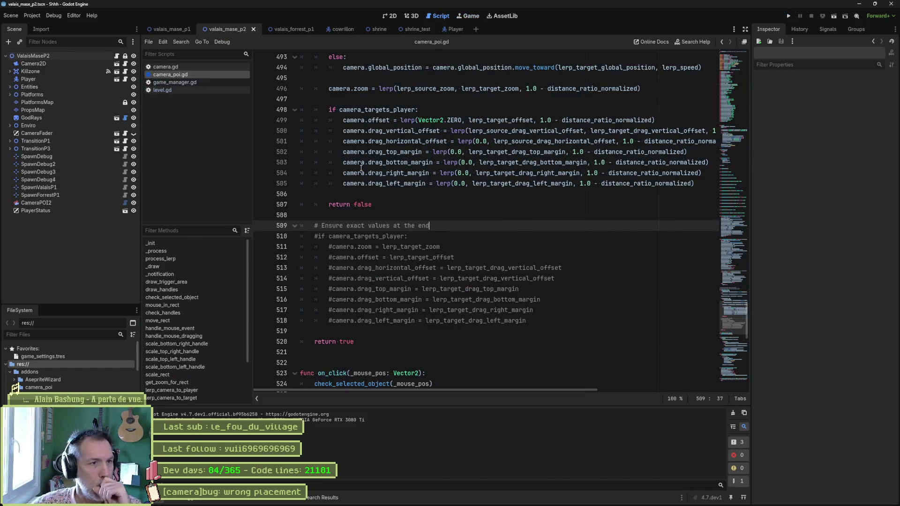
Show the debugger's three errors and jump to level.gd line 48 behind the spawning point warning
{"action": "left_click", "coordinate": [201, 378]}
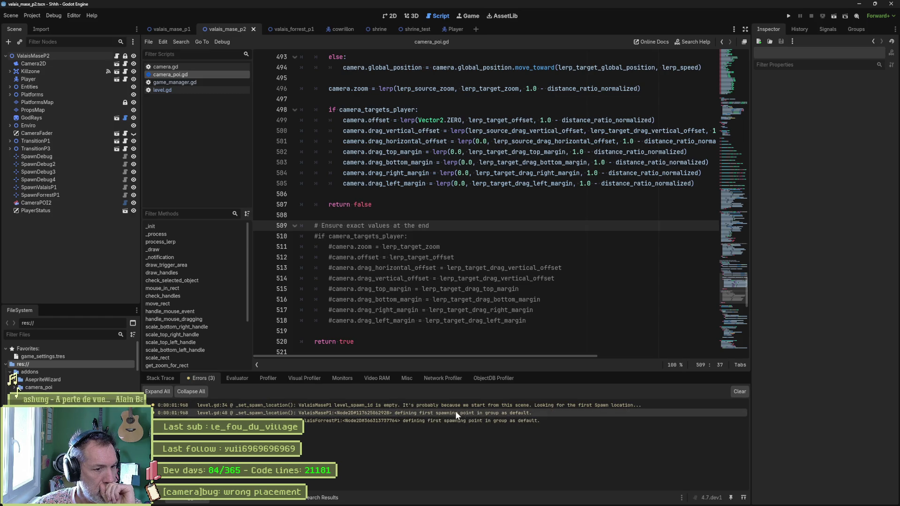
{"action": "mouse_move", "coordinate": [530, 416]}
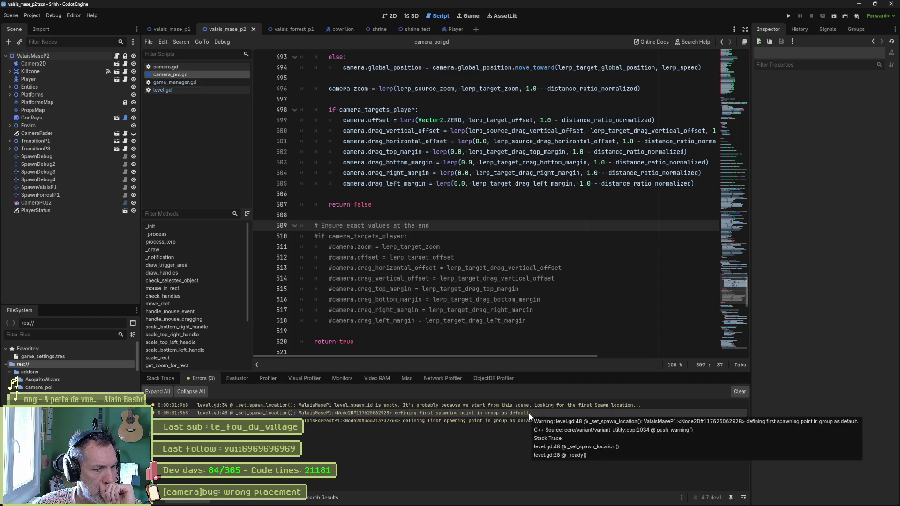
{"action": "left_click", "coordinate": [528, 412]}
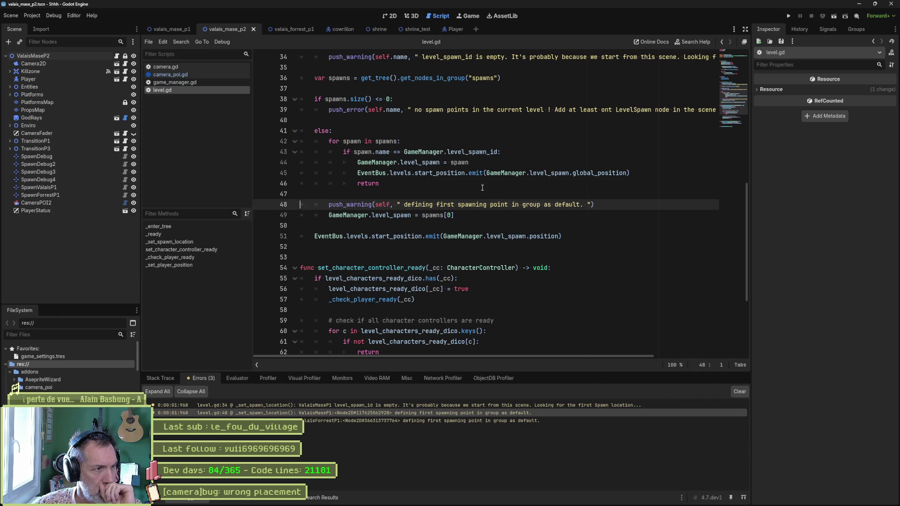
{"action": "scroll", "coordinate": [422, 220], "scroll_direction": "up", "scroll_amount": 6}
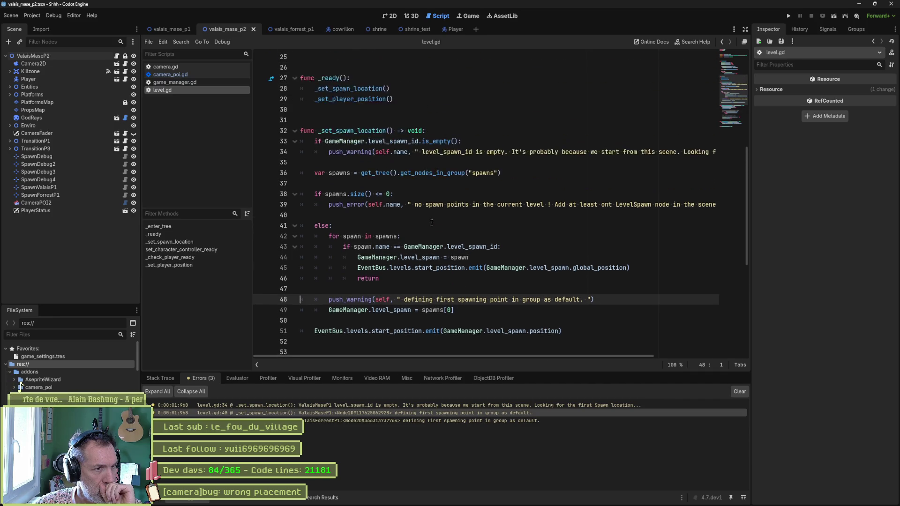
{"action": "scroll", "coordinate": [367, 213], "scroll_direction": "down", "scroll_amount": 4}
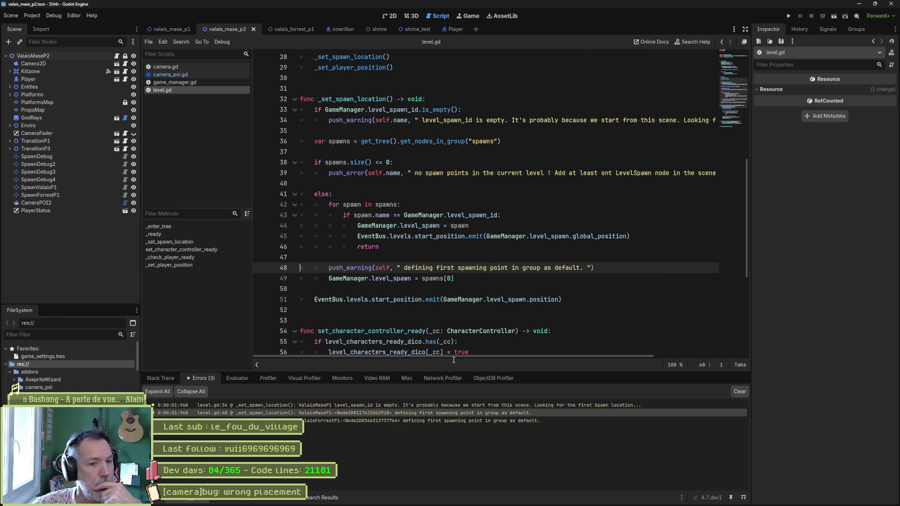
Check the code behind the third warning, then bring up the Asana board
{"action": "left_click", "coordinate": [514, 421]}
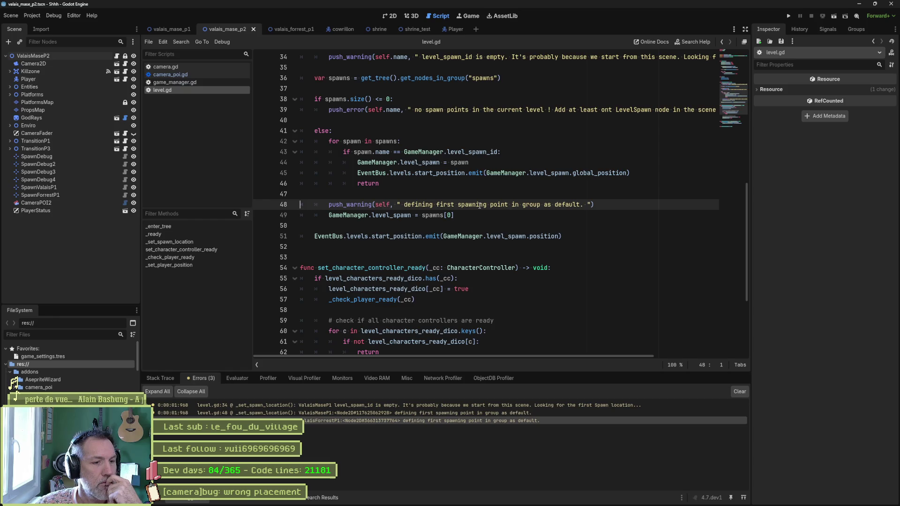
{"action": "mouse_move", "coordinate": [159, 504]}
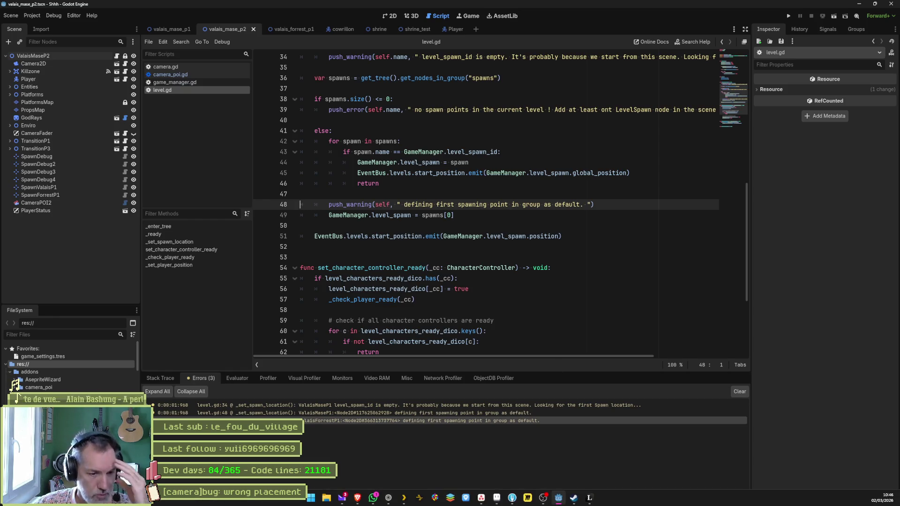
{"action": "left_click", "coordinate": [481, 497]}
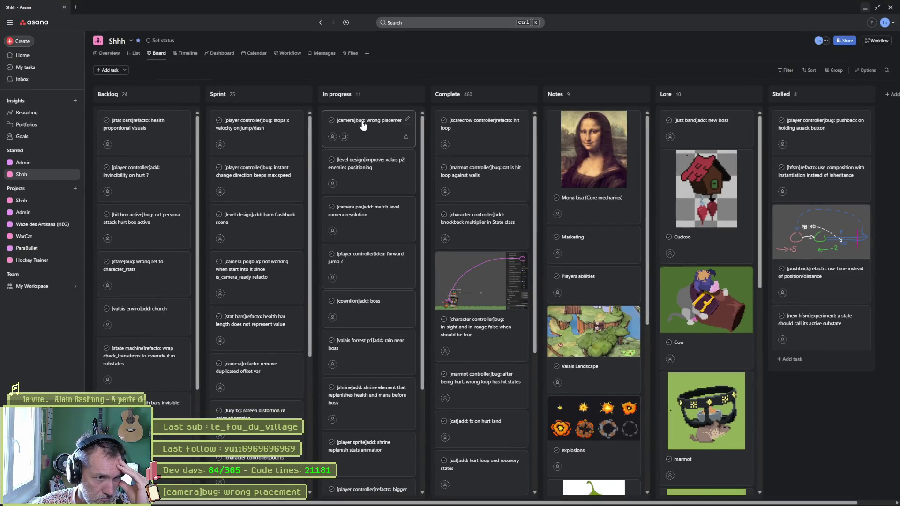
Rename the In progress camera task to '[cameras]bug: race condition at level start', then switch to Fork
{"action": "left_click", "coordinate": [362, 124]}
{"action": "triple_click", "coordinate": [730, 69]}
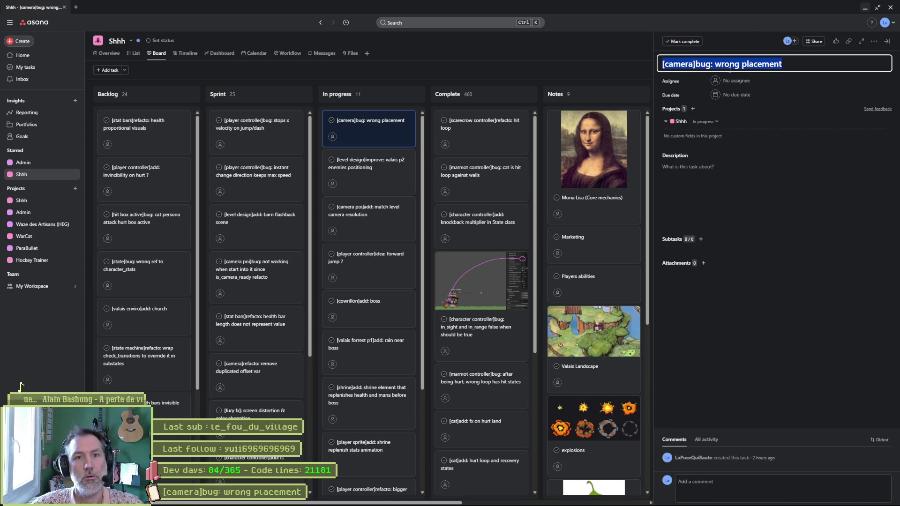
{"action": "left_click", "coordinate": [696, 69]}
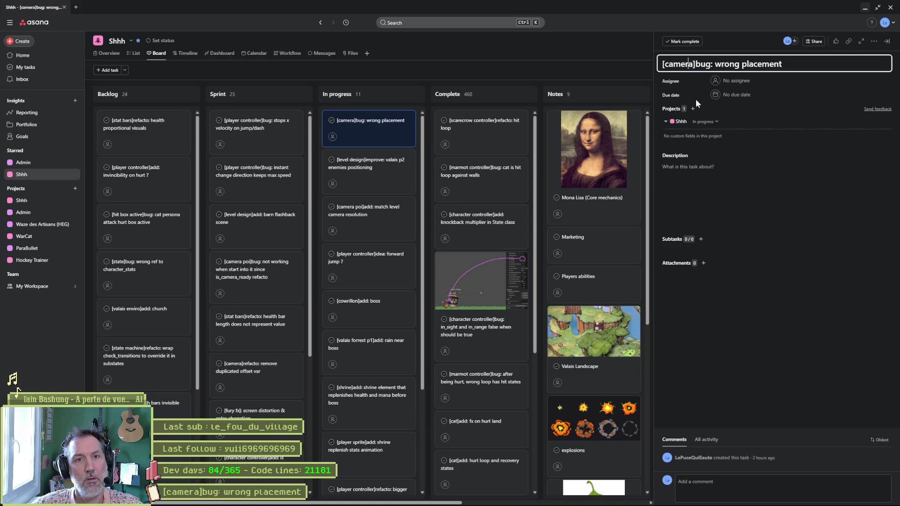
{"action": "type", "text": "s"}
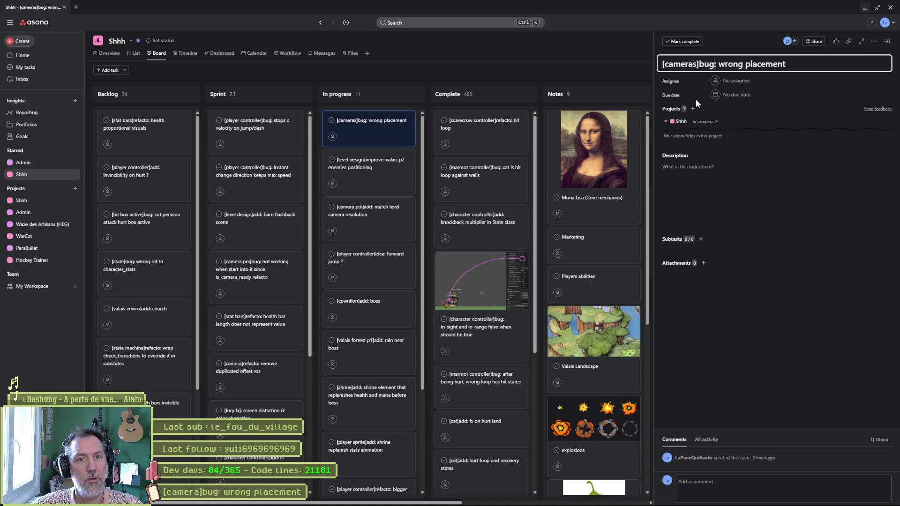
{"action": "key", "text": "ctrl+shift+Right"}
{"action": "key", "text": "ctrl+shift+Right"}
{"action": "type", "text": "race condition"}
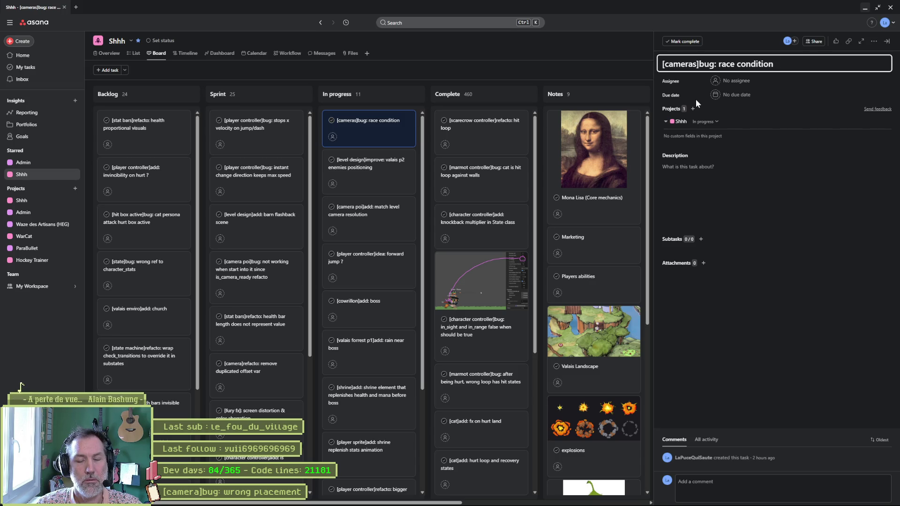
{"action": "type", "text": " at l"}
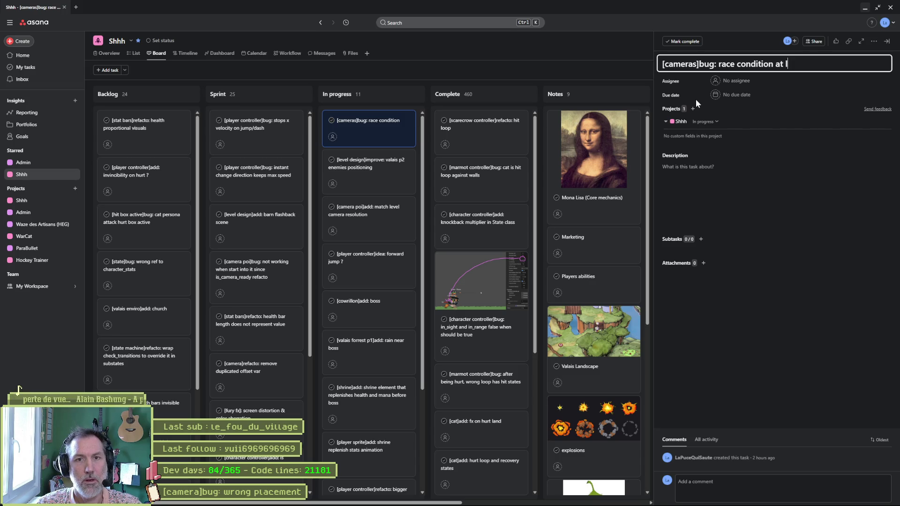
{"action": "type", "text": "evel start"}
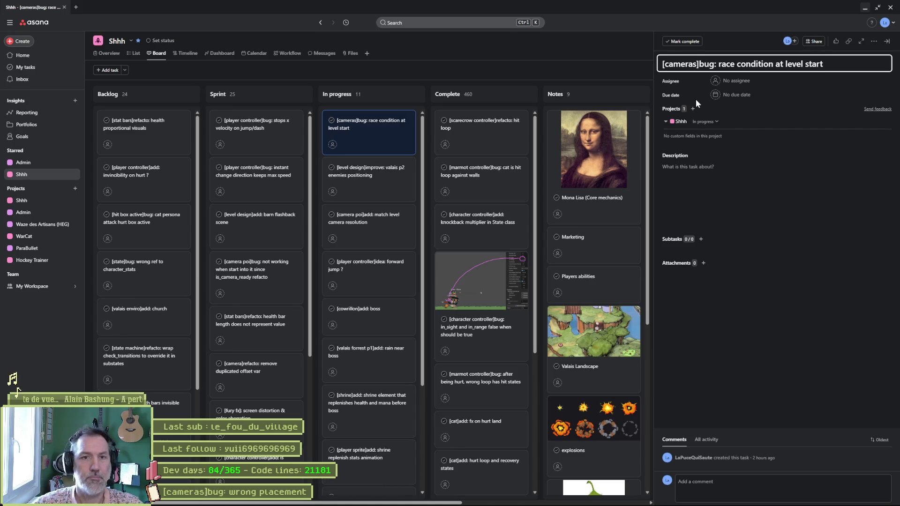
{"action": "key", "text": "ctrl+a"}
{"action": "mouse_move", "coordinate": [518, 503]}
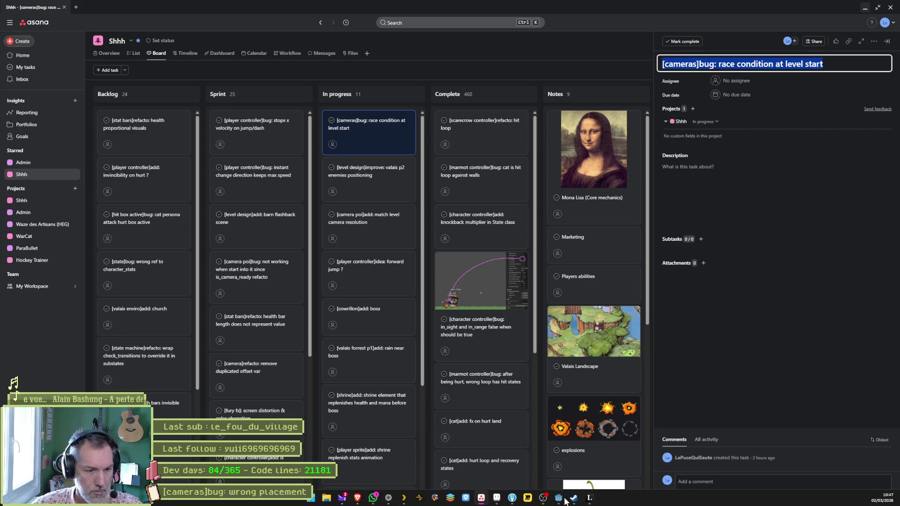
{"action": "left_click", "coordinate": [513, 499]}
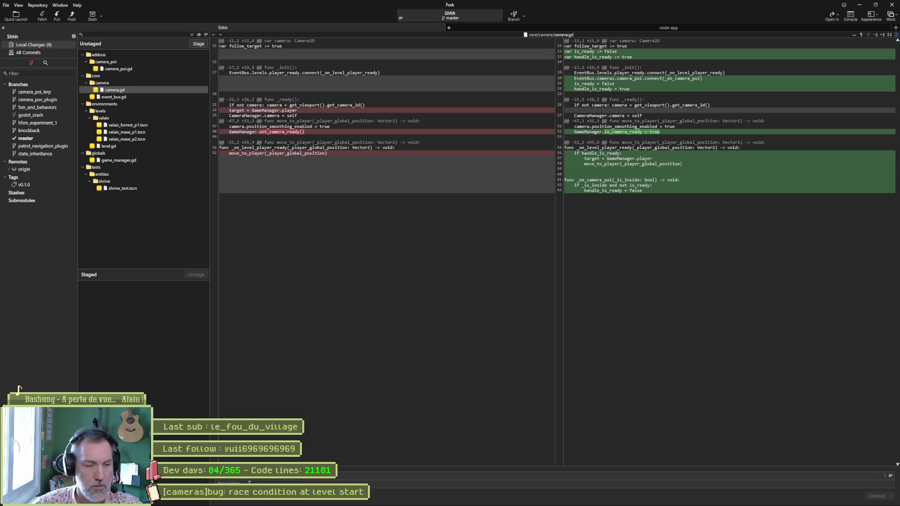
Read camera_poi.gd's unstaged diff in Fork, then reopen camera_poi.gd in Godot's script editor
{"action": "left_click", "coordinate": [112, 69]}
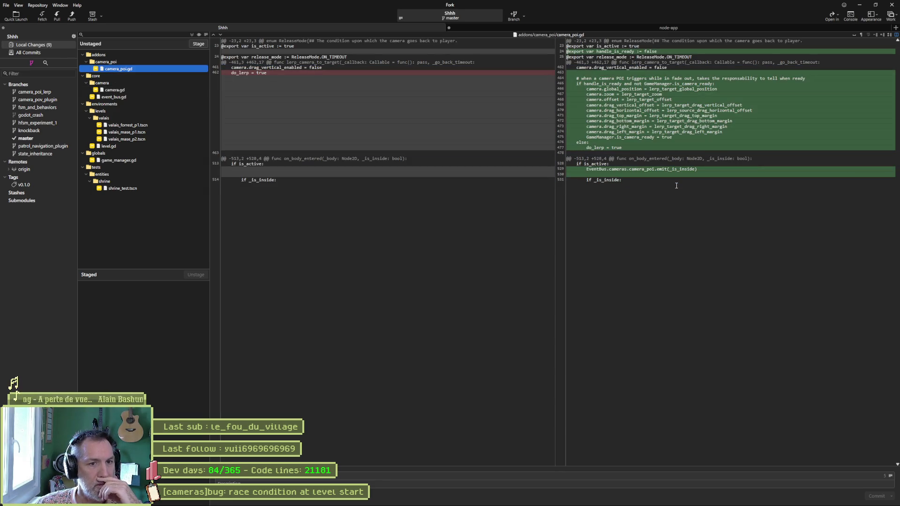
{"action": "mouse_move", "coordinate": [677, 182]}
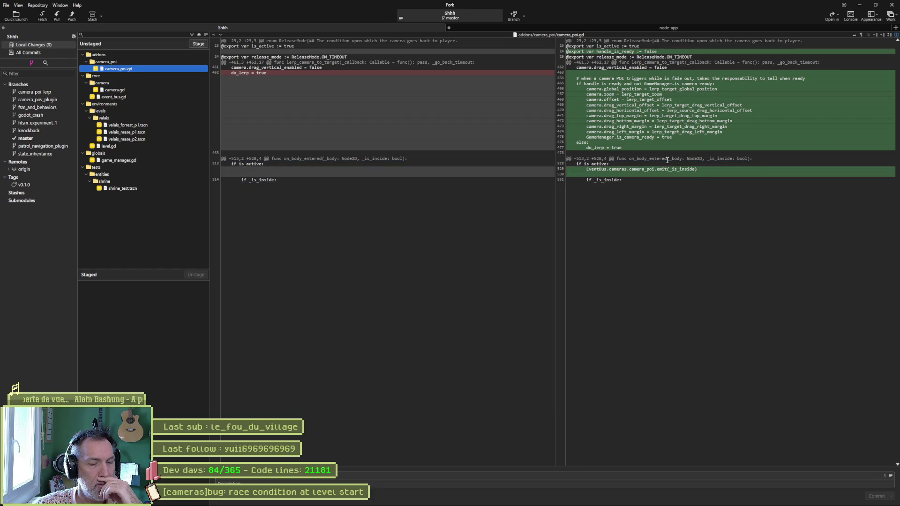
{"action": "mouse_move", "coordinate": [542, 503]}
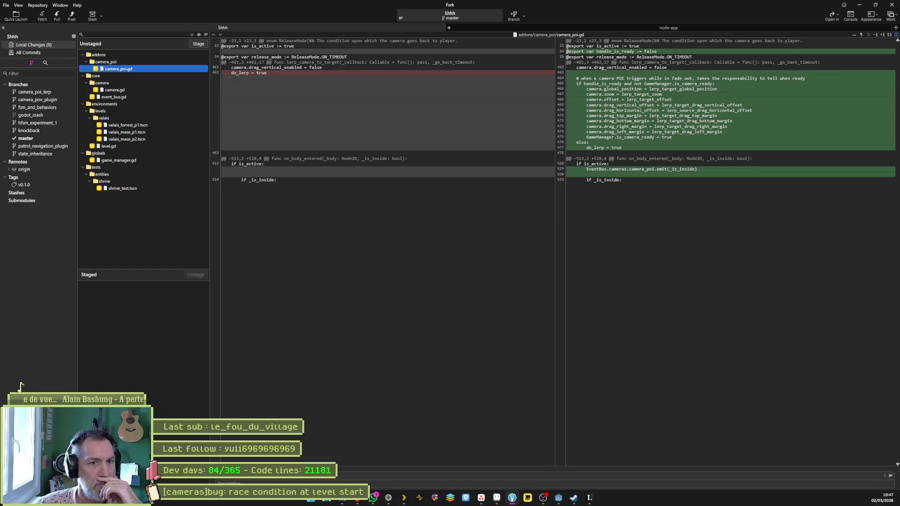
{"action": "left_click", "coordinate": [542, 498]}
{"action": "left_click", "coordinate": [198, 74]}
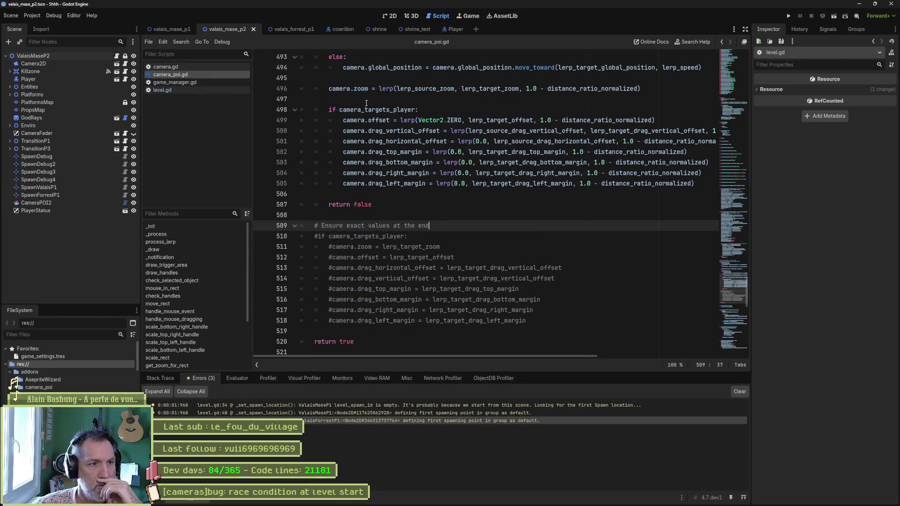
Check lines 464–475 of camera_poi.gd where is_camera_ready is set true, then return to Fork
{"action": "scroll", "coordinate": [365, 115], "scroll_direction": "up", "scroll_amount": 4}
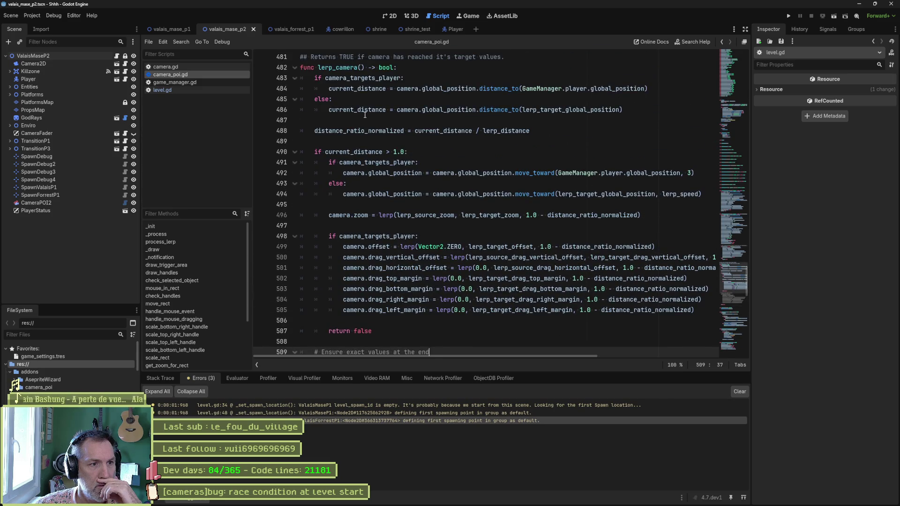
{"action": "scroll", "coordinate": [366, 119], "scroll_direction": "up", "scroll_amount": 3}
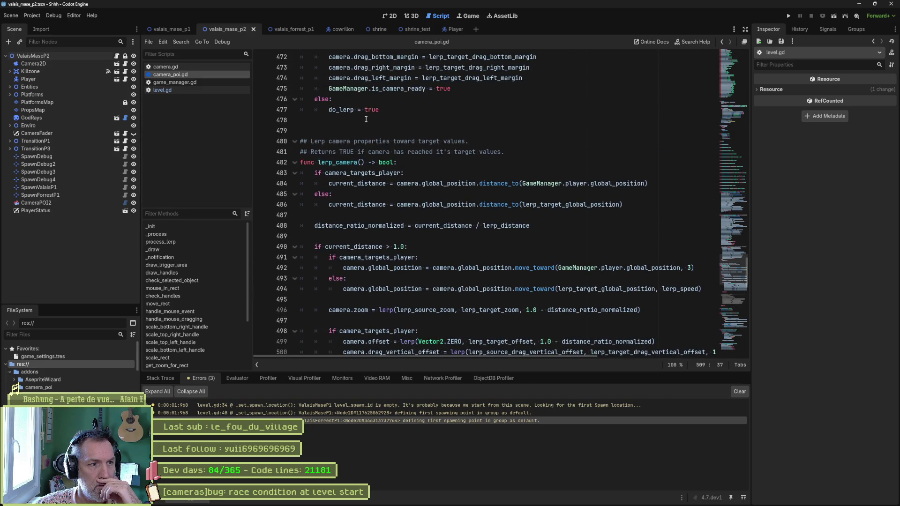
{"action": "scroll", "coordinate": [366, 119], "scroll_direction": "up", "scroll_amount": 1}
{"action": "left_click", "coordinate": [459, 121]}
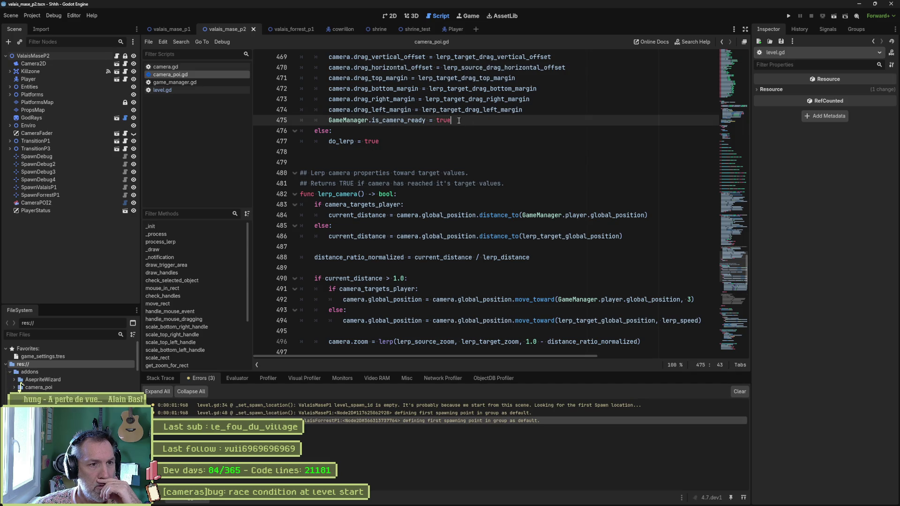
{"action": "scroll", "coordinate": [410, 147], "scroll_direction": "up", "scroll_amount": 9}
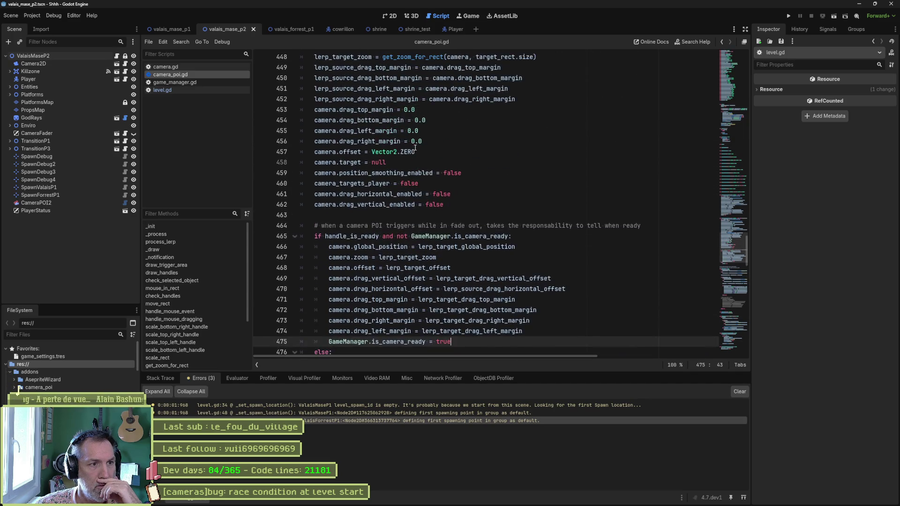
{"action": "scroll", "coordinate": [415, 149], "scroll_direction": "up", "scroll_amount": 5}
{"action": "scroll", "coordinate": [388, 263], "scroll_direction": "down", "scroll_amount": 13}
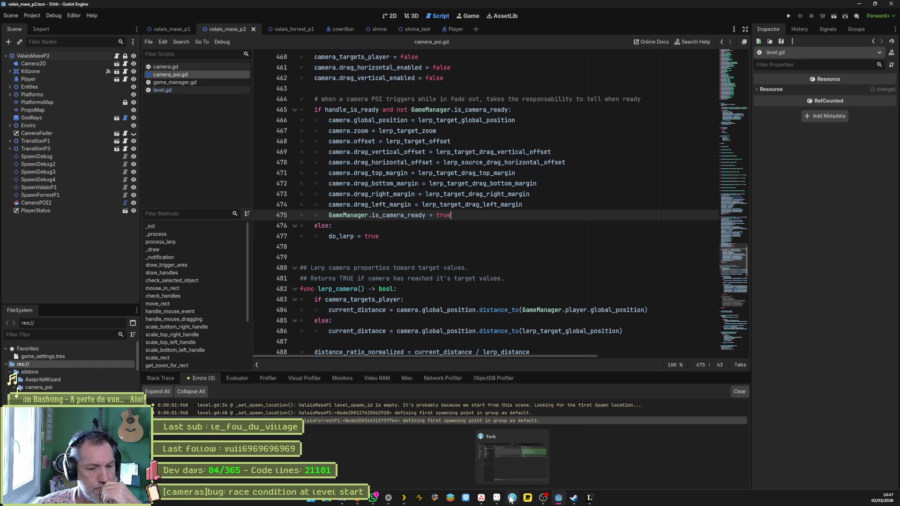
{"action": "left_click", "coordinate": [511, 500]}
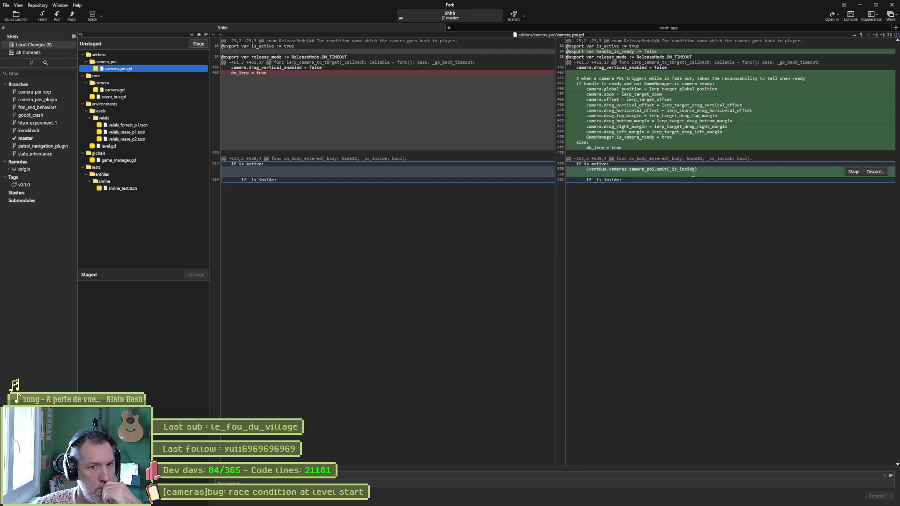
Review the camera.gd and event_bus.gd diffs in Fork
{"action": "left_click", "coordinate": [141, 90]}
{"action": "mouse_move", "coordinate": [327, 91]}
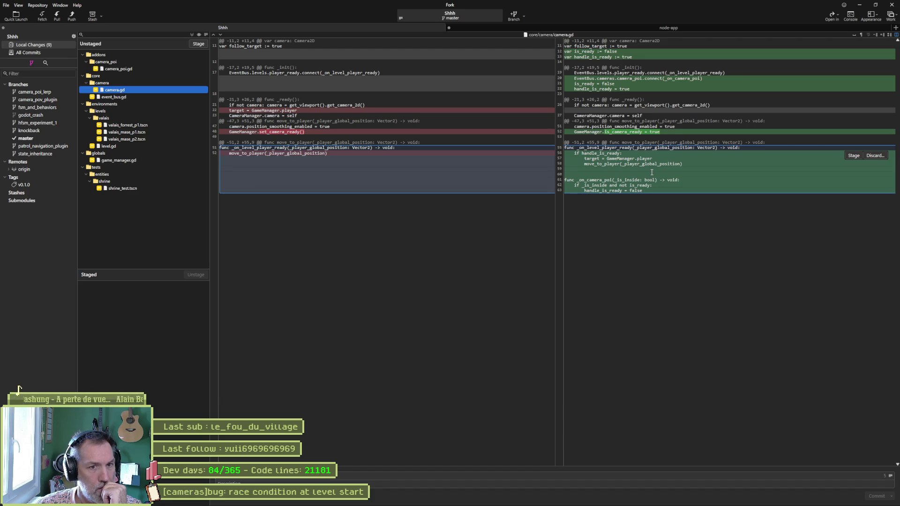
{"action": "left_click", "coordinate": [153, 97]}
{"action": "mouse_move", "coordinate": [661, 47]}
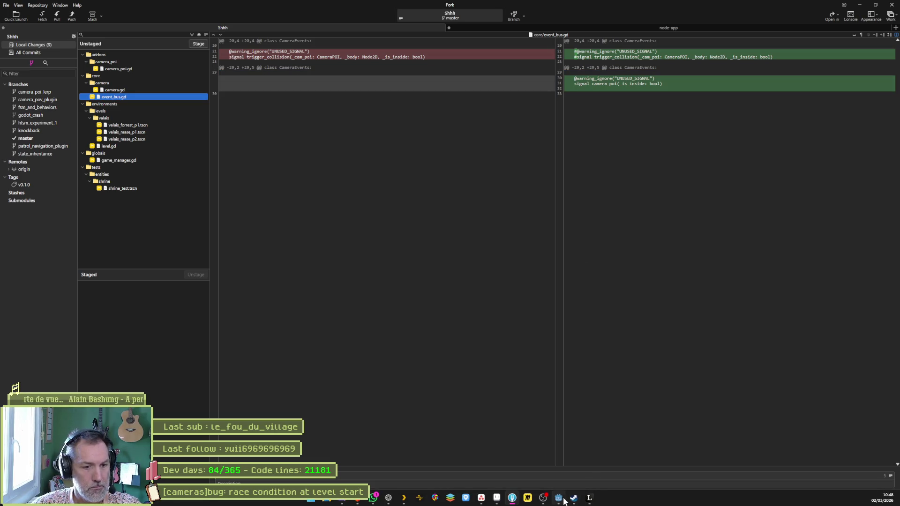
In Godot, open event_bus.gd via Quick Open and delete the commented trigger_collision signal lines
{"action": "left_click", "coordinate": [559, 500]}
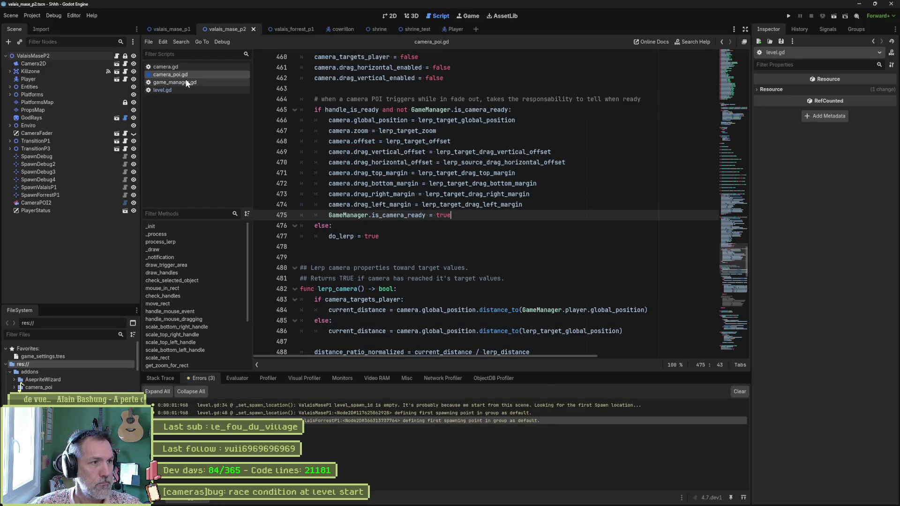
{"action": "key", "text": "ctrl+alt+o"}
{"action": "type", "text": "event"}
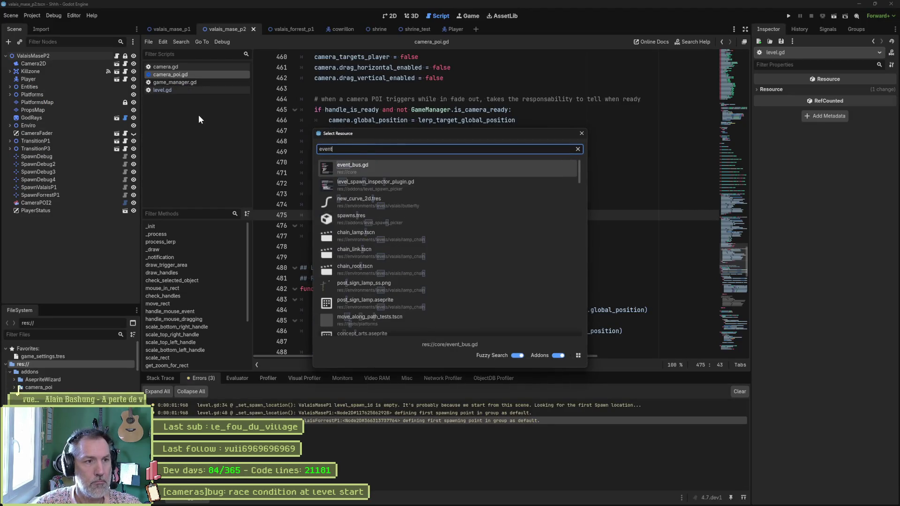
{"action": "key", "text": "Return"}
{"action": "scroll", "coordinate": [370, 213], "scroll_direction": "down", "scroll_amount": 4}
{"action": "key", "text": "ctrl+shift+k"}
{"action": "key", "text": "ctrl+shift+k"}
{"action": "key", "text": "ctrl+shift+k"}
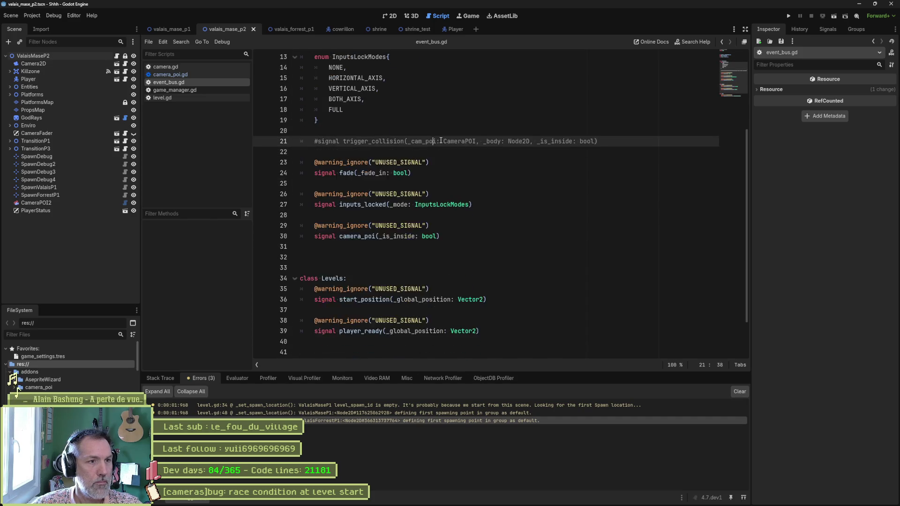
{"action": "key", "text": "alt+Tab"}
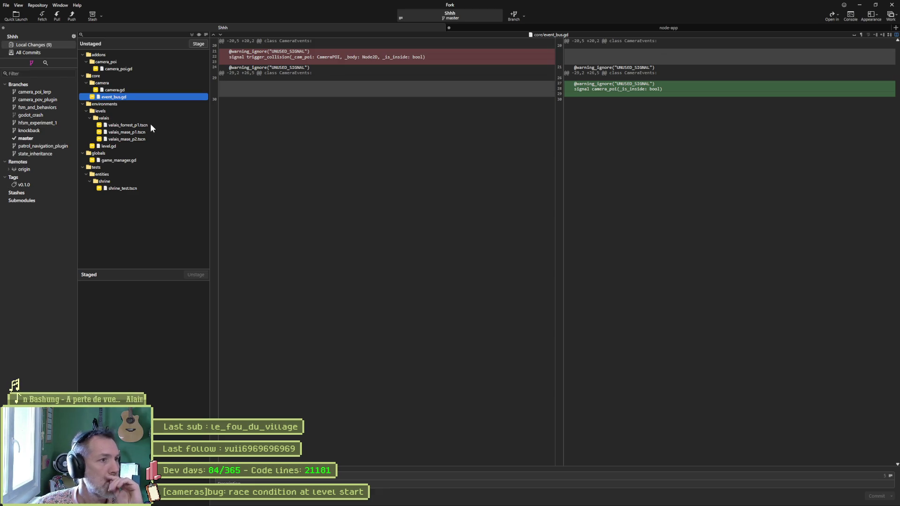
Review the level.gd and game_manager.gd diffs in Fork
{"action": "left_click", "coordinate": [128, 146]}
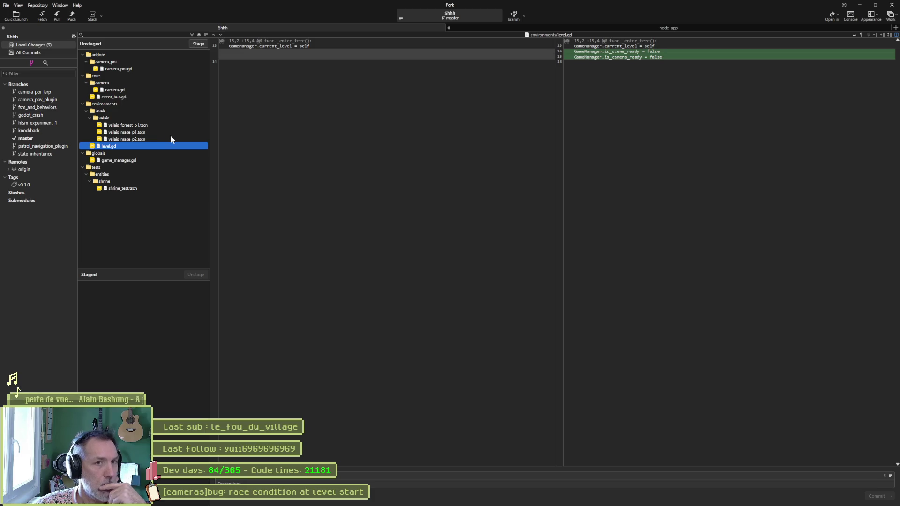
{"action": "left_click", "coordinate": [153, 161]}
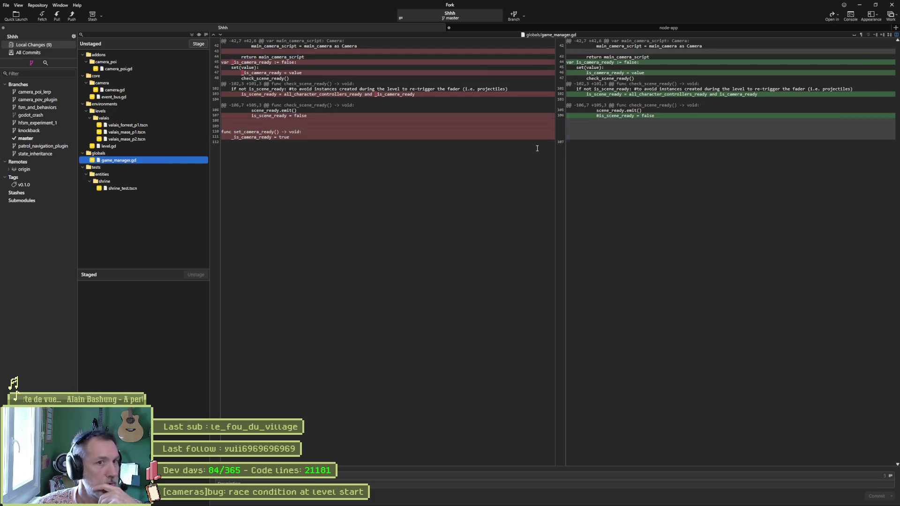
{"action": "mouse_move", "coordinate": [542, 142]}
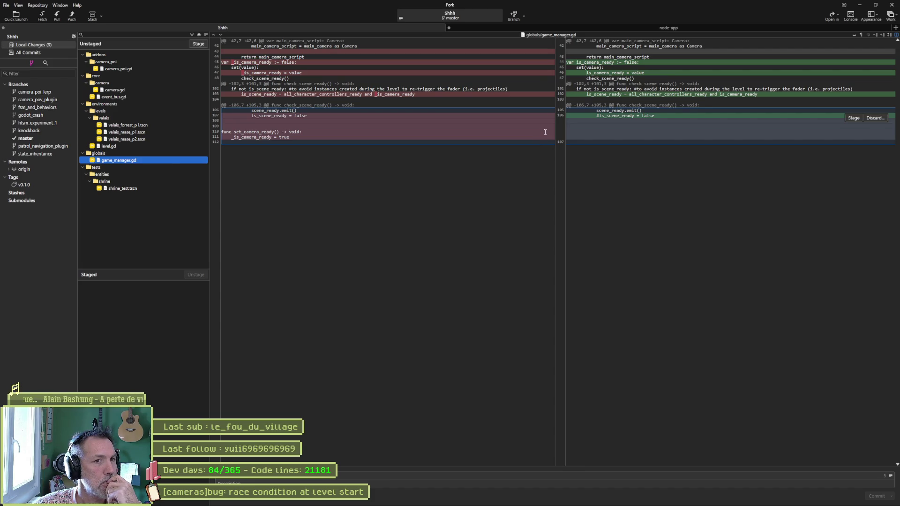
{"action": "mouse_move", "coordinate": [636, 112]}
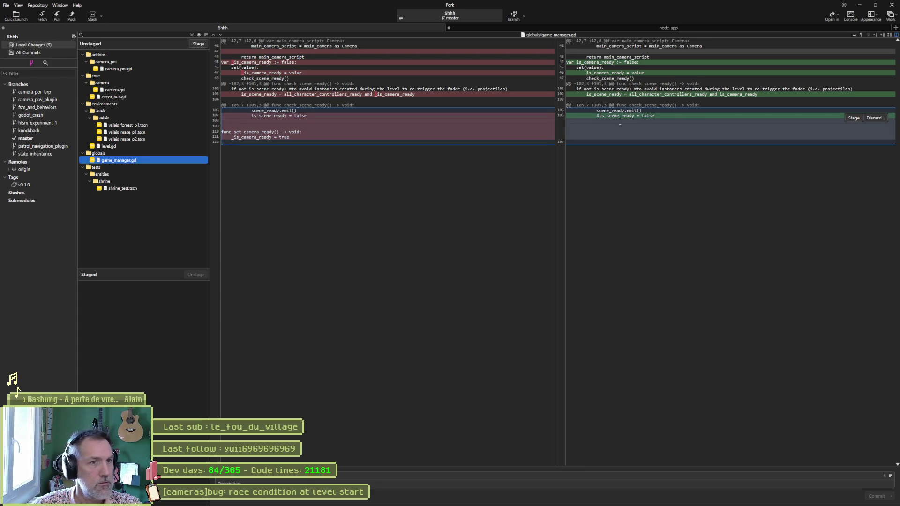
Delete the commented-out is_scene_ready line from game_manager.gd in Godot
{"action": "key", "text": "alt+Tab"}
{"action": "left_click", "coordinate": [190, 91]}
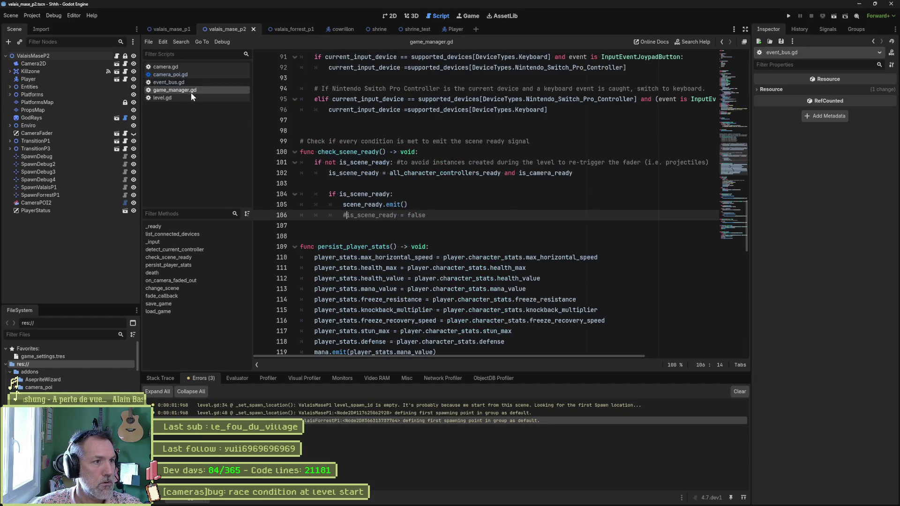
{"action": "key", "text": "alt+Tab"}
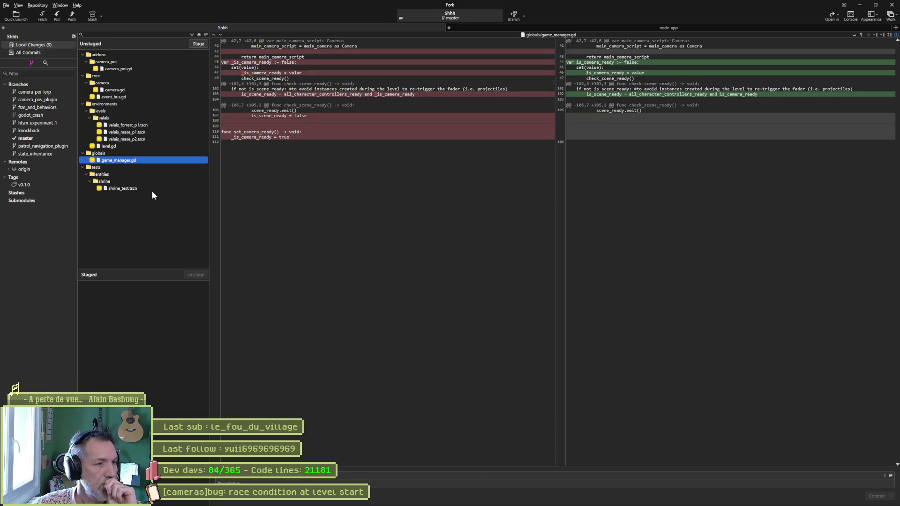
Stage all nine changed files in Fork
{"action": "left_click", "coordinate": [343, 169]}
{"action": "key", "text": "ctrl+s"}
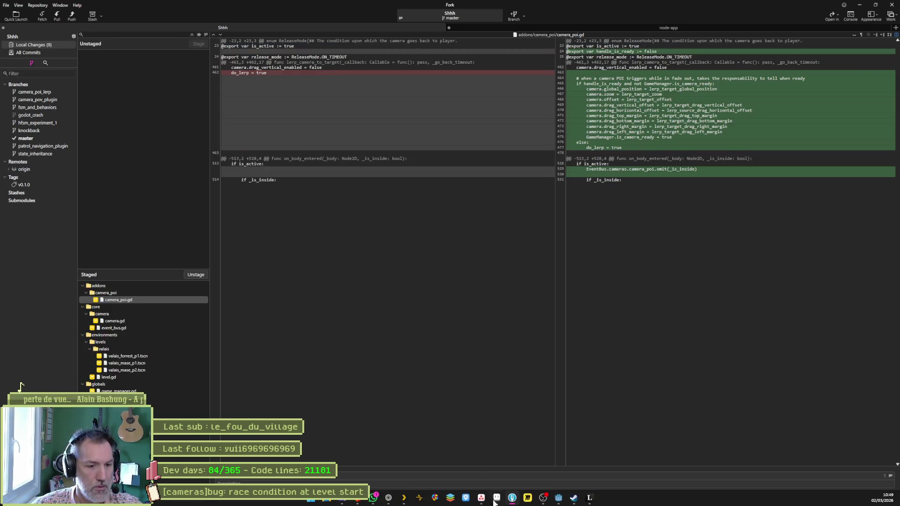
{"action": "key", "text": "alt+Tab"}
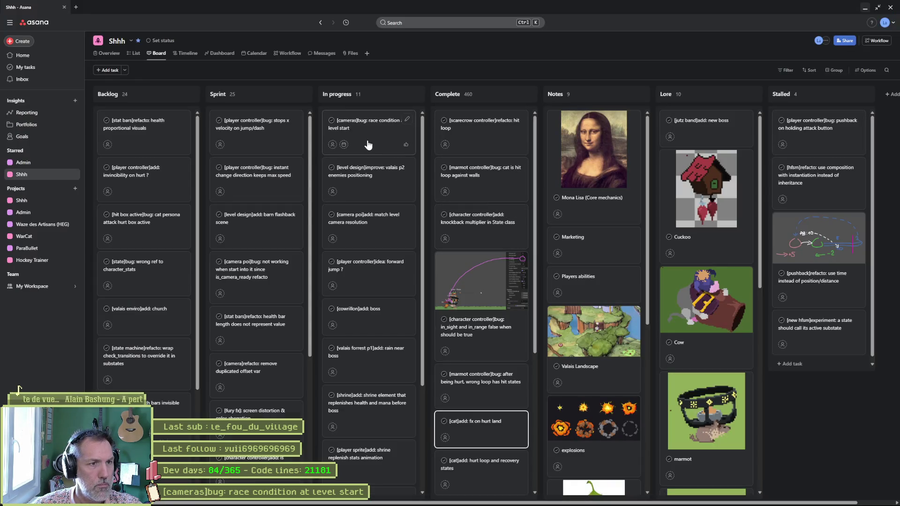
Drag the '[cameras]bug: race condition at level start' card from In progress to Complete
{"action": "mouse_move", "coordinate": [373, 136]}
{"action": "left_mouse_down"}
{"action": "mouse_move", "coordinate": [492, 124]}
{"action": "mouse_move", "coordinate": [497, 131]}
{"action": "left_mouse_up"}
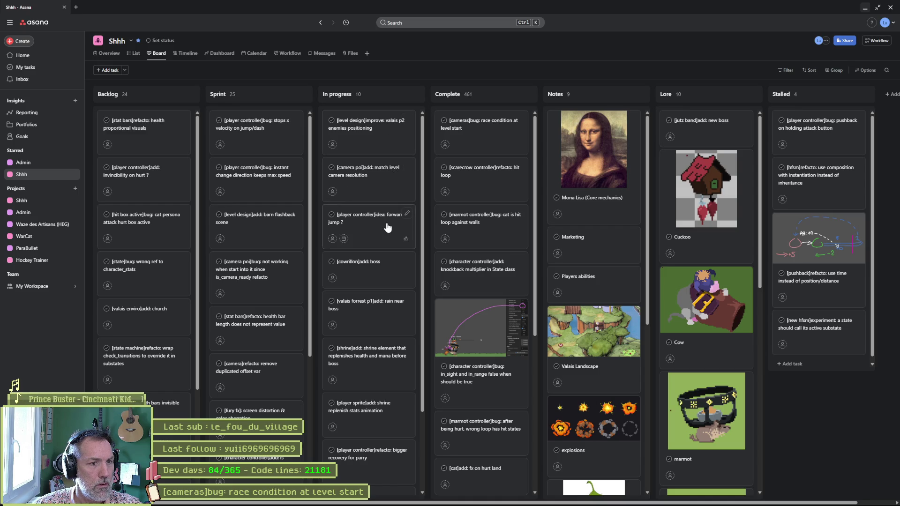
{"action": "left_click", "coordinate": [864, 11]}
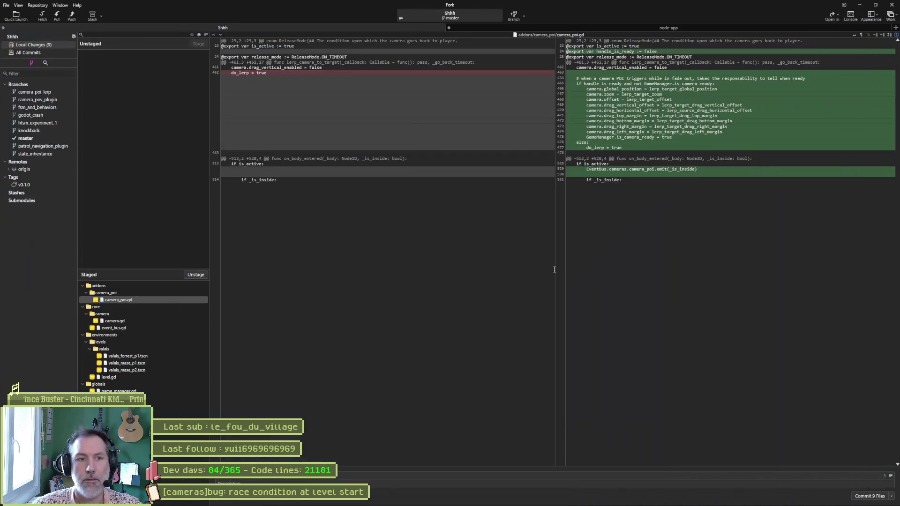
Commit the nine staged files, then push the master branch to origin
{"action": "key", "text": "ctrl+Return"}
{"action": "key", "text": "ctrl+shift+p"}
{"action": "left_click", "coordinate": [494, 276]}
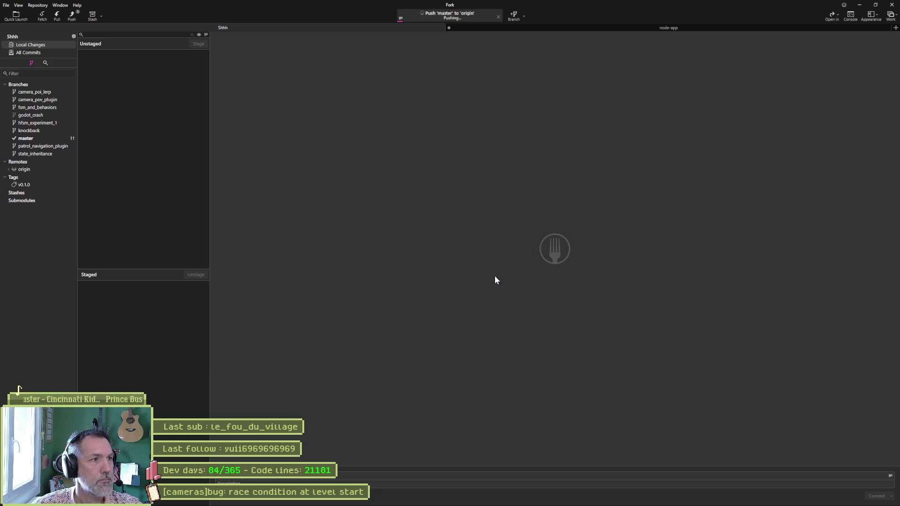
{"action": "left_click", "coordinate": [861, 6]}
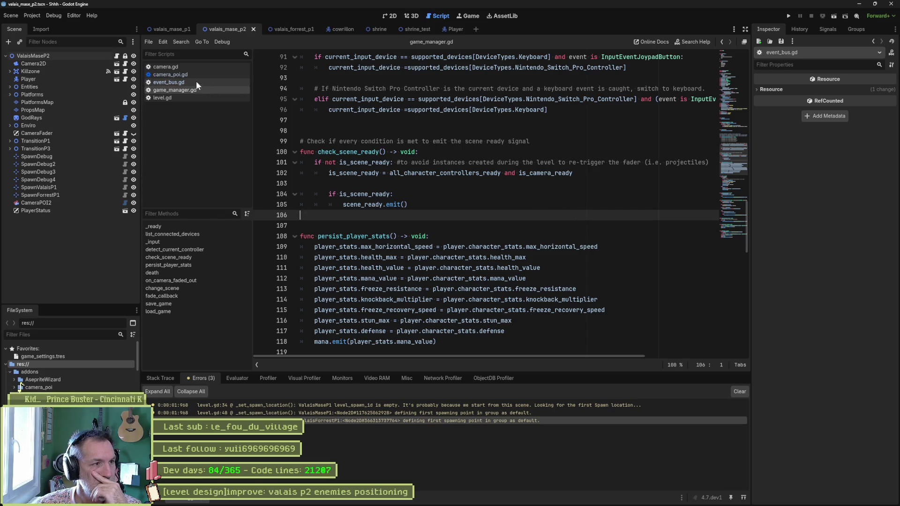
Close all four open scripts in Godot's script list, leaving the editor empty
{"action": "middle_click", "coordinate": [184, 67]}
{"action": "middle_click", "coordinate": [184, 67]}
{"action": "middle_click", "coordinate": [185, 66]}
{"action": "middle_click", "coordinate": [185, 66]}
{"action": "middle_click", "coordinate": [178, 68]}
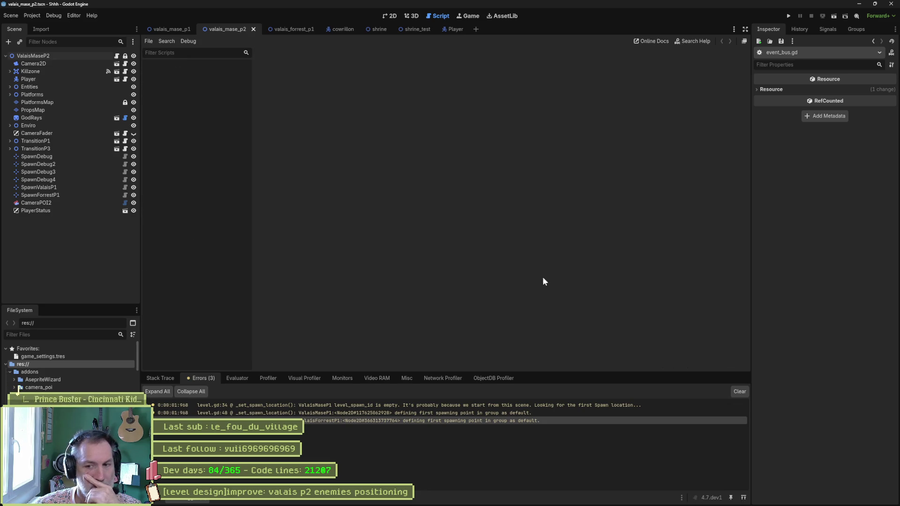
{"action": "mouse_move", "coordinate": [651, 503]}
{"action": "left_click", "coordinate": [481, 497]}
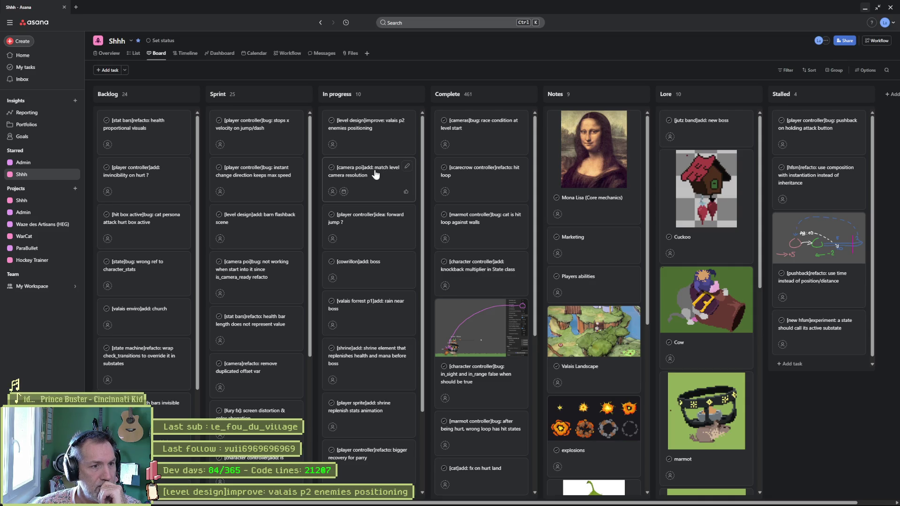
Move the match level camera resolution, forward jump and rain near boss cards into Sprint
{"action": "left_click_drag", "start_coordinate": [367, 175], "coordinate": [244, 130]}
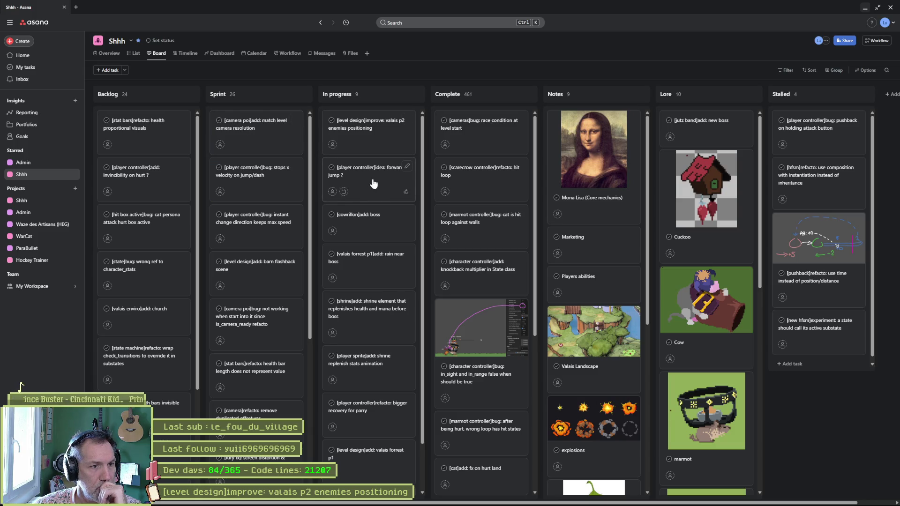
{"action": "left_click_drag", "start_coordinate": [373, 181], "coordinate": [263, 136]}
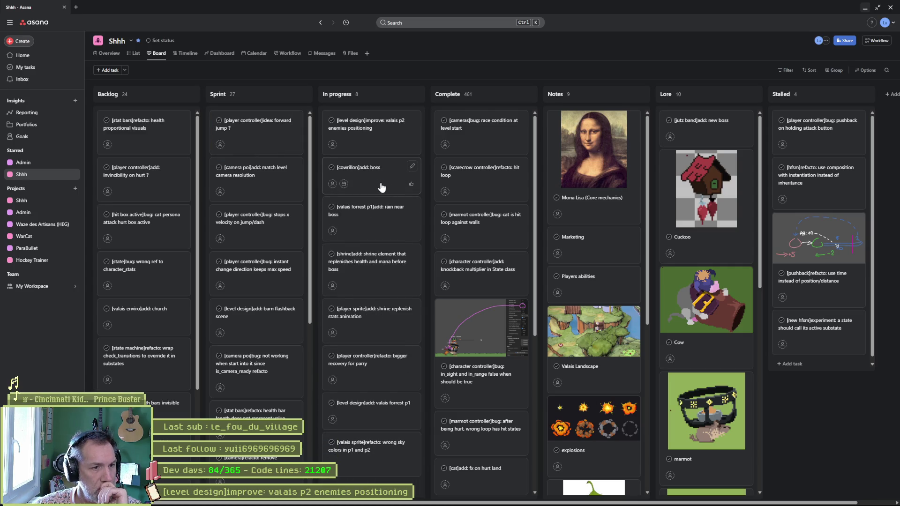
{"action": "left_click_drag", "start_coordinate": [382, 221], "coordinate": [272, 136]}
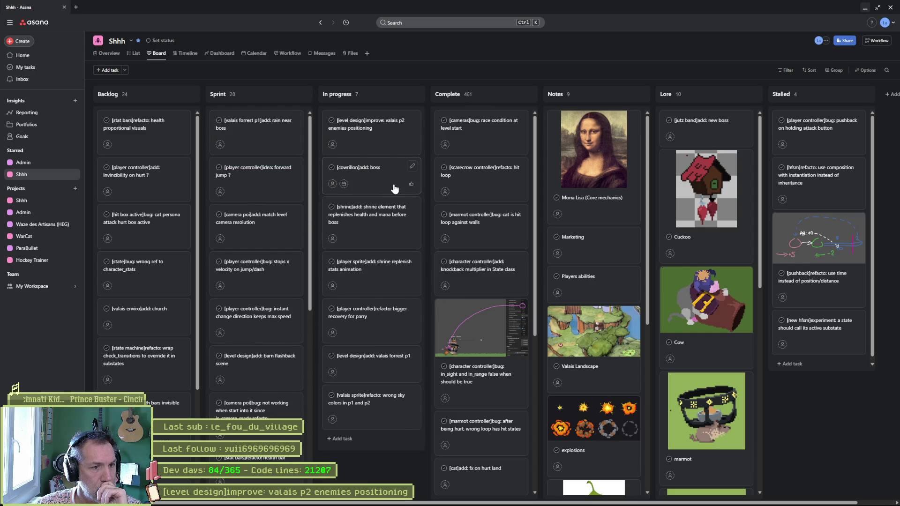